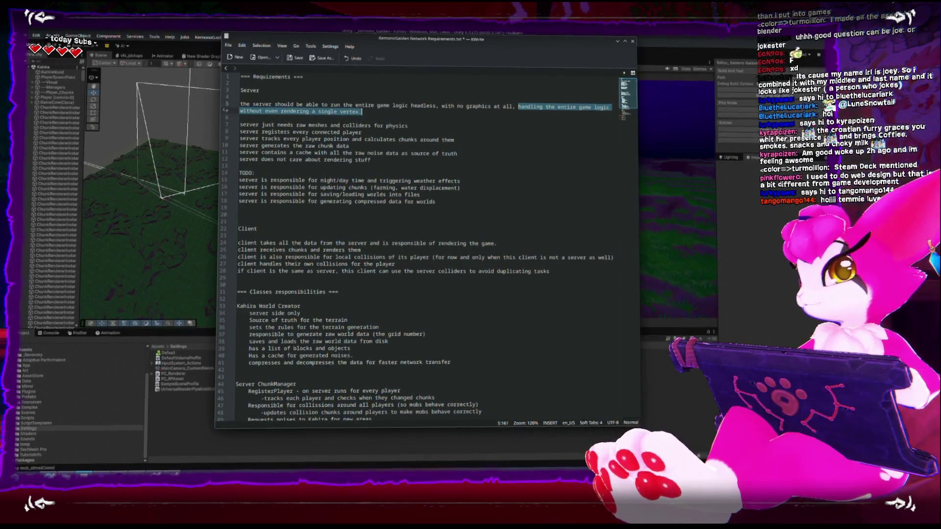
- End line 5's never-render-a-vertex sentence with a period, then select a terrain chunk in Unity
text(.)
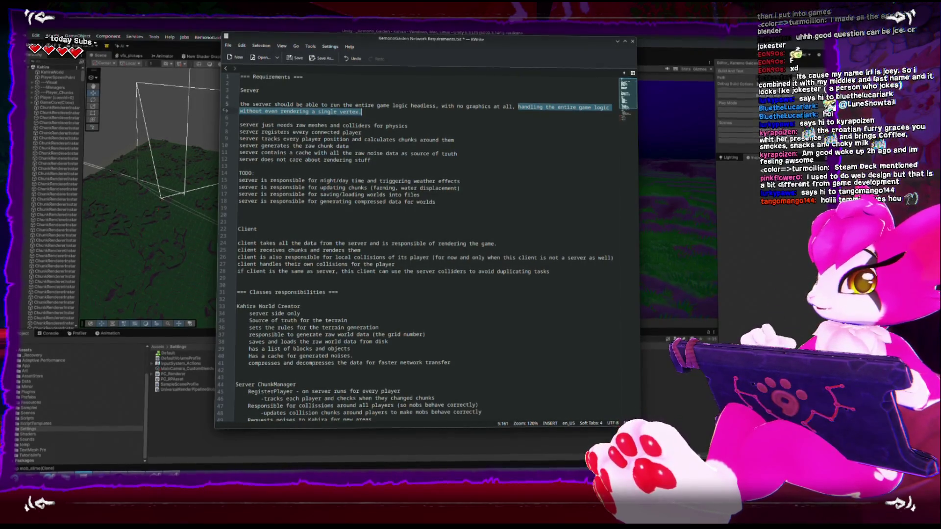
click(143, 192)
click(148, 183)
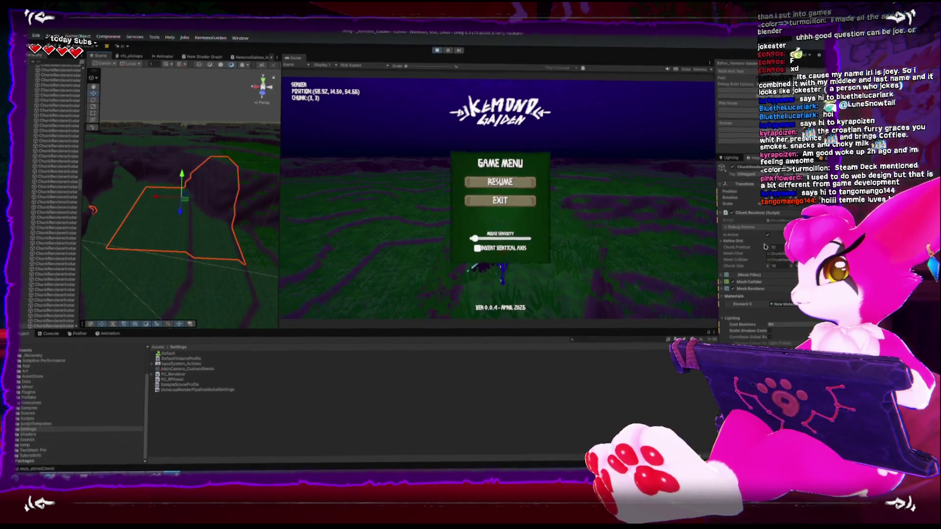
- Enable Draw Top Layer Gizmo under Debug Gizmos, orbit around the point grid, and resume play
click(740, 228)
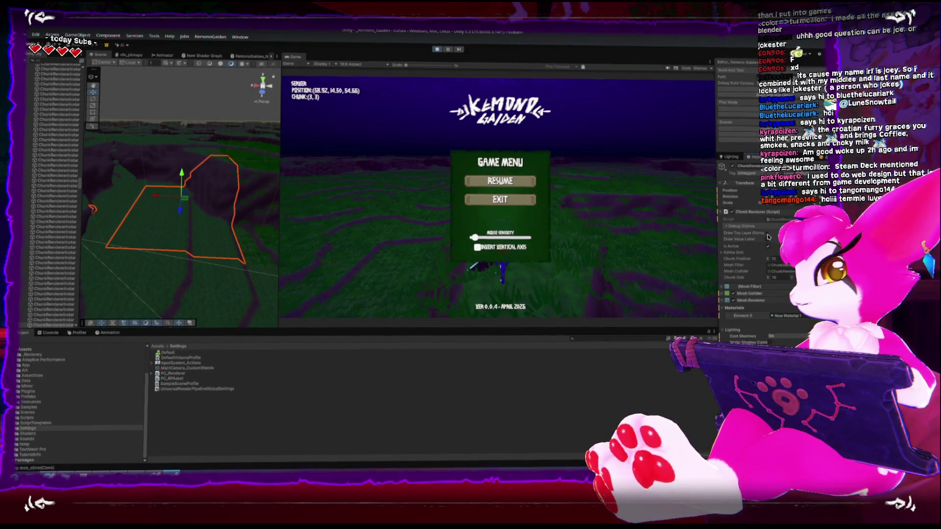
click(767, 235)
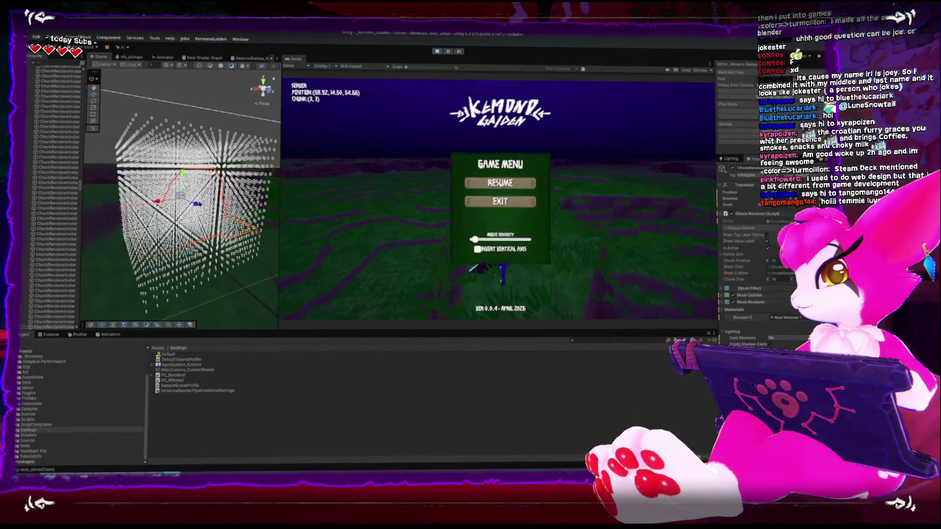
scroll(215, 218, down, 3)
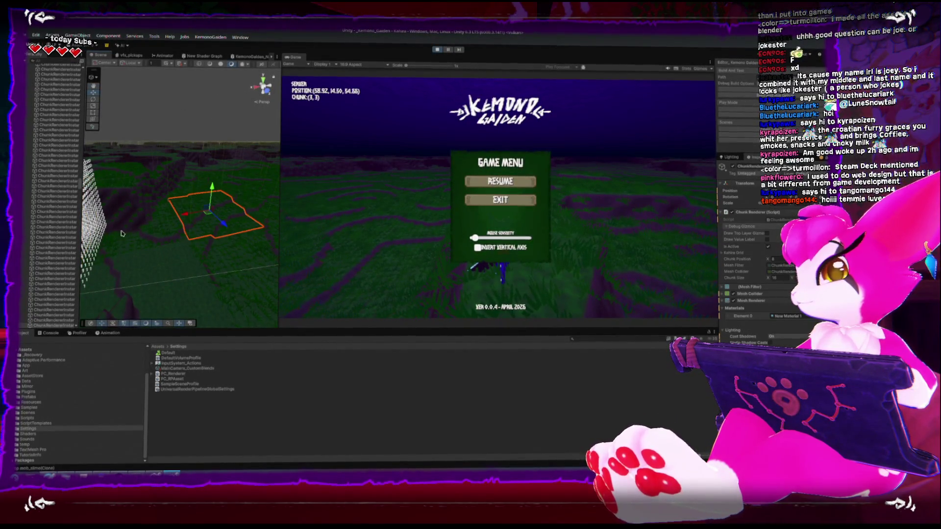
drag(232, 212, 209, 198)
mouse_move(189, 315)
mouse_down()
mouse_move(179, 227)
mouse_move(193, 149)
mouse_move(201, 169)
mouse_up()
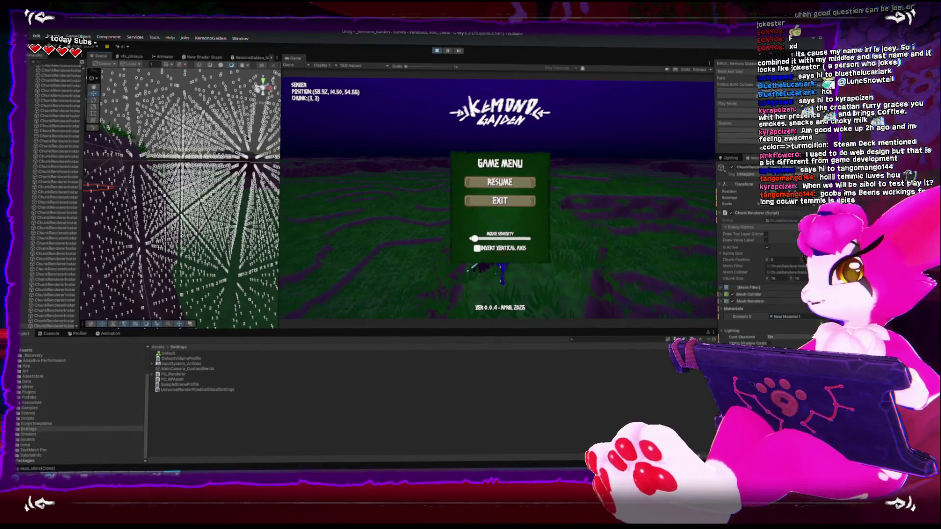
key(Escape)
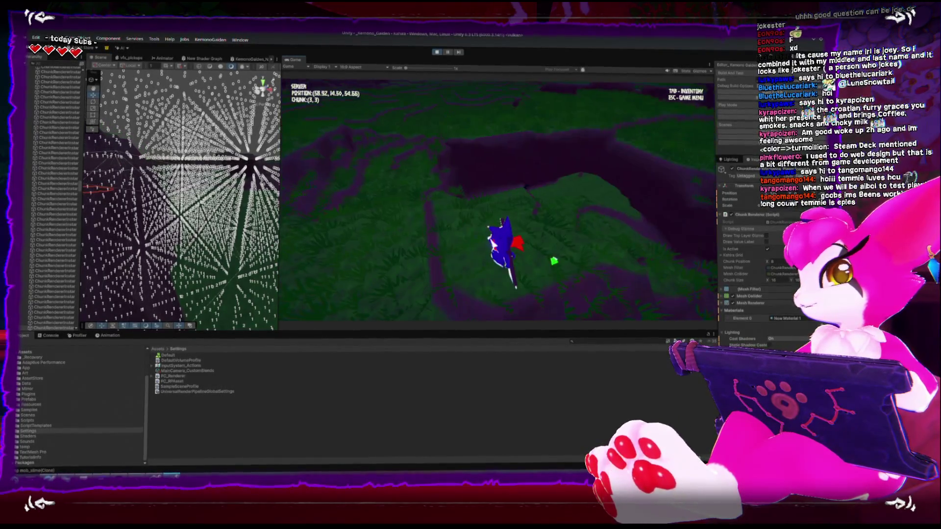
- Pause the game at its Game Menu and switch back to the KWrite notes
key(Escape)
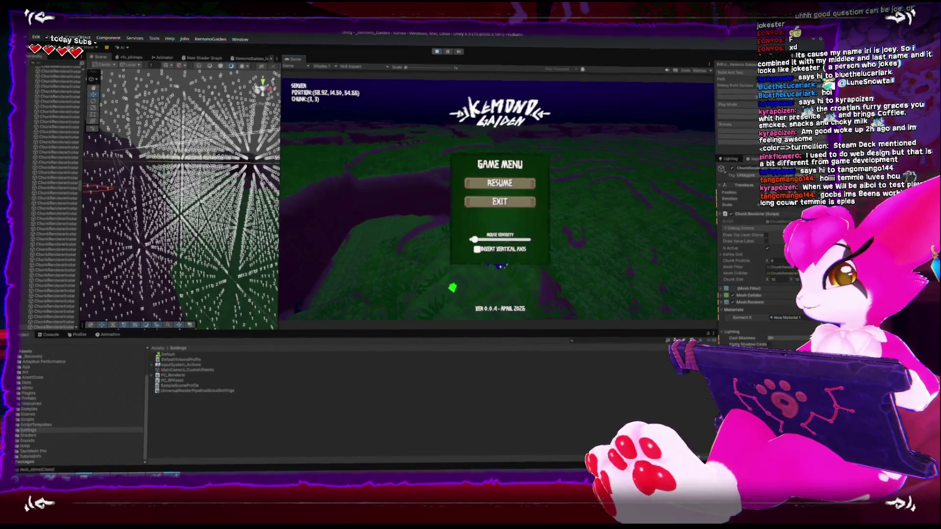
key(alt+Tab)
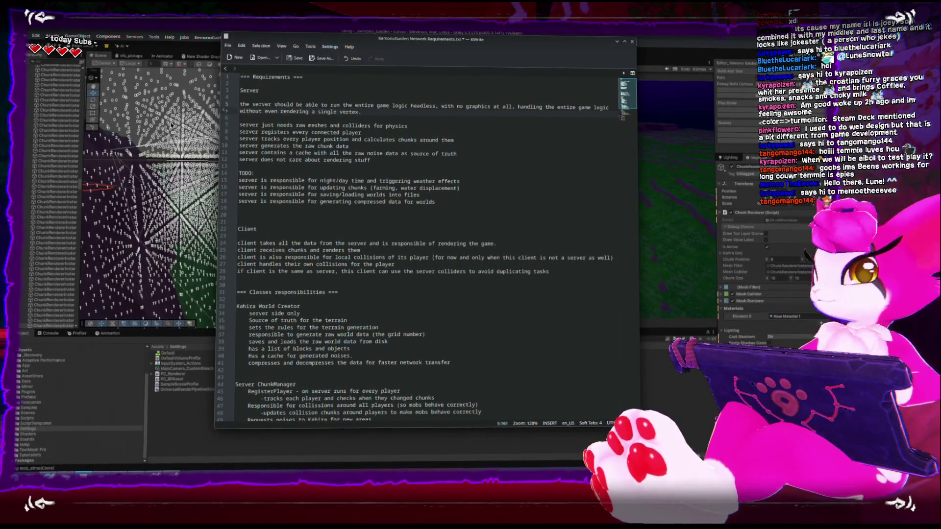
- Review the server TODO lines and the client rendering sentence on line 24, then return to Unity
click(241, 173)
drag(241, 172, 396, 191)
drag(467, 206, 239, 181)
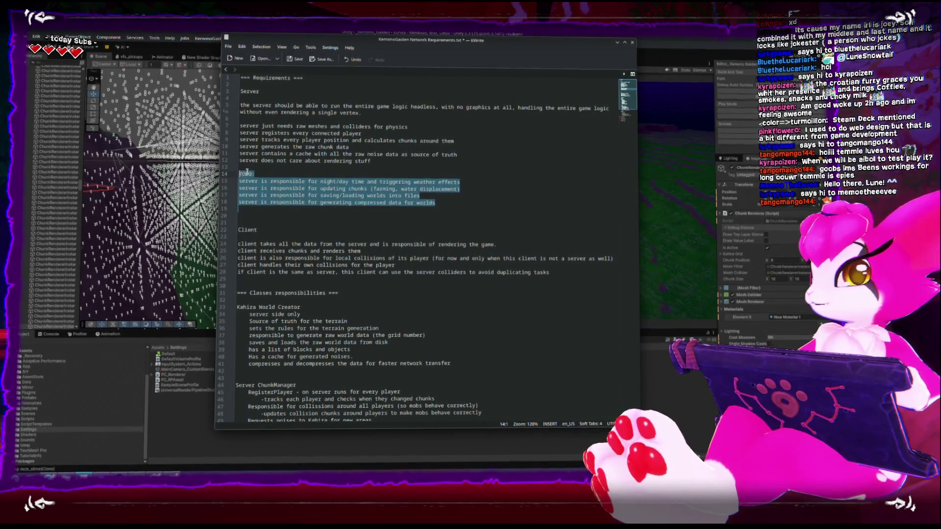
click(245, 215)
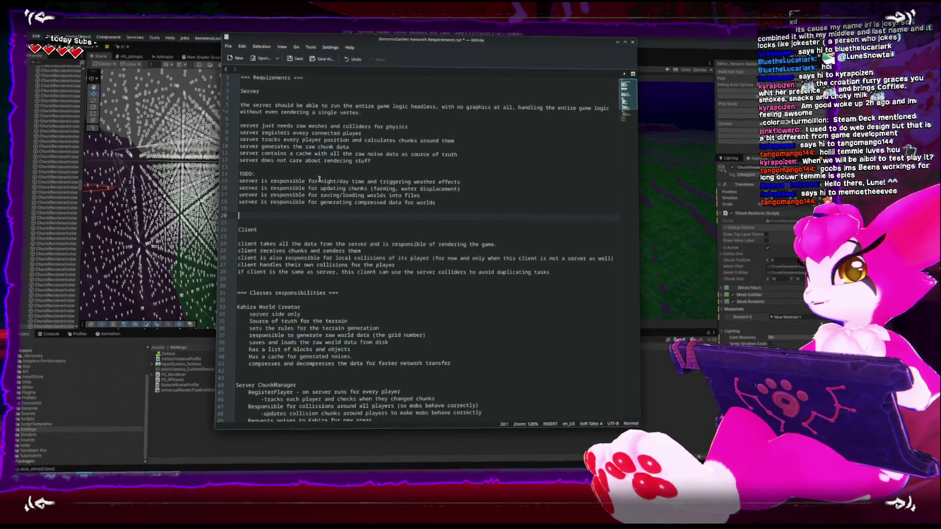
drag(320, 180, 348, 179)
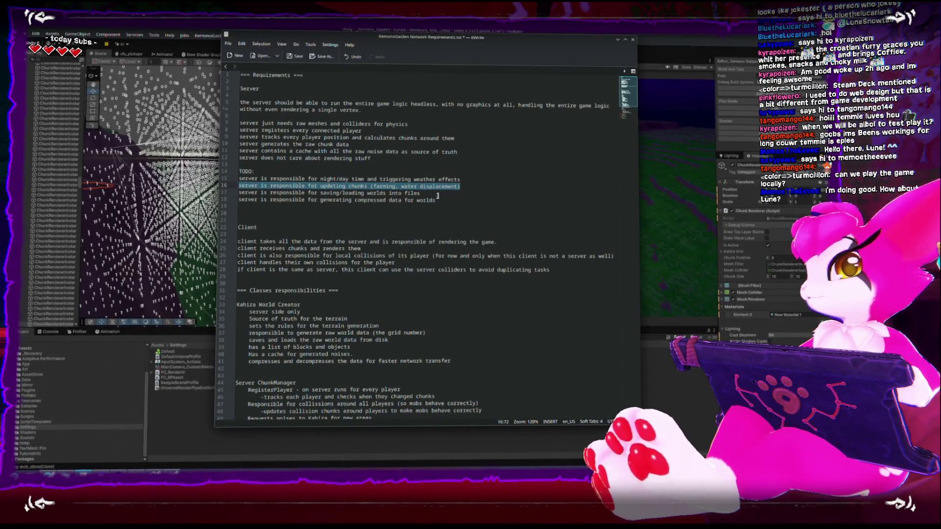
drag(462, 209, 386, 188)
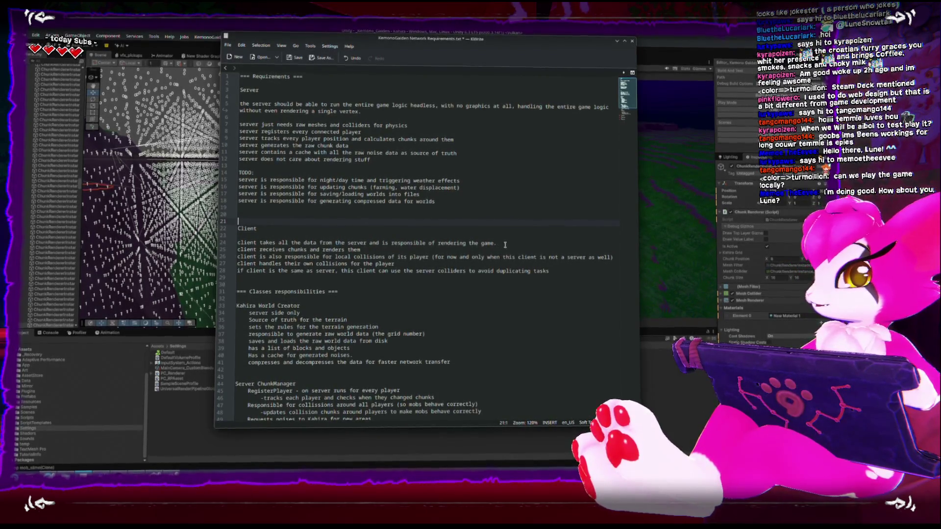
drag(504, 245, 312, 239)
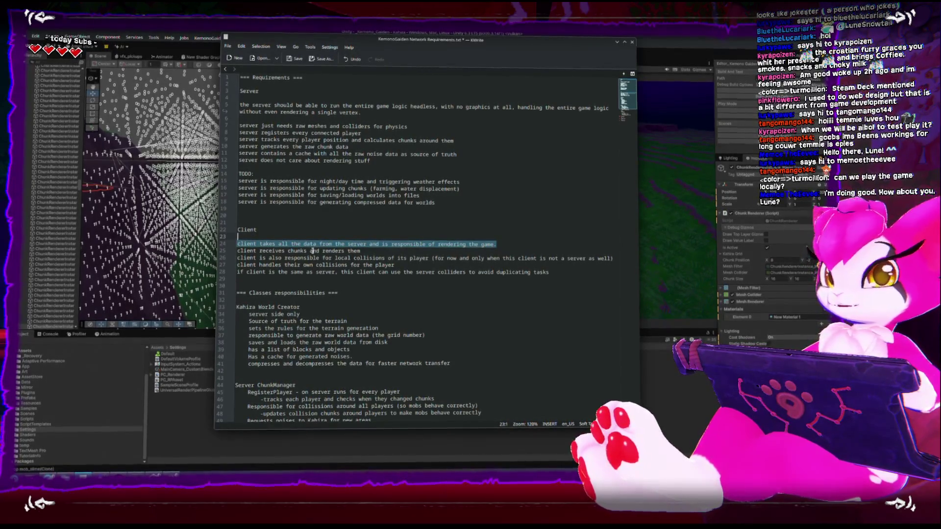
click(646, 37)
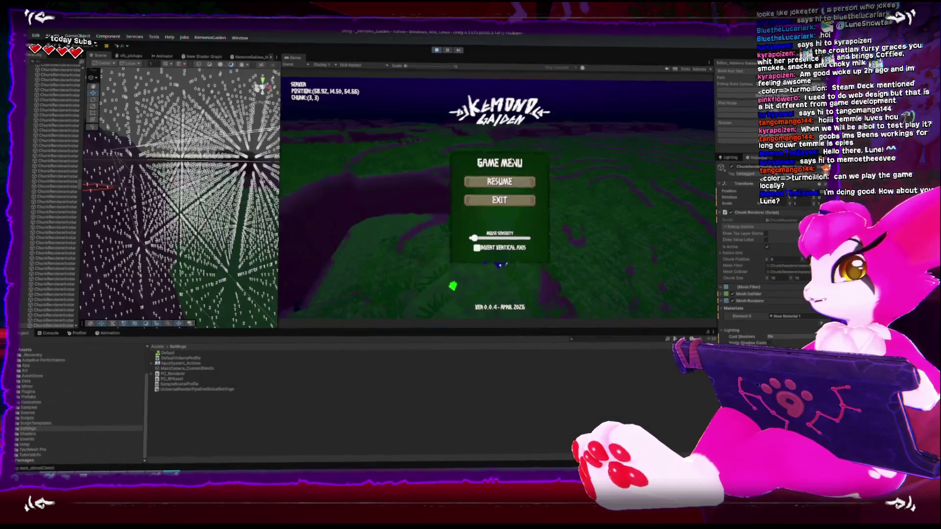
- Test a slash attack, pause at the Game Menu, then return to KWrite's local collisions line
key(Escape)
click(415, 179)
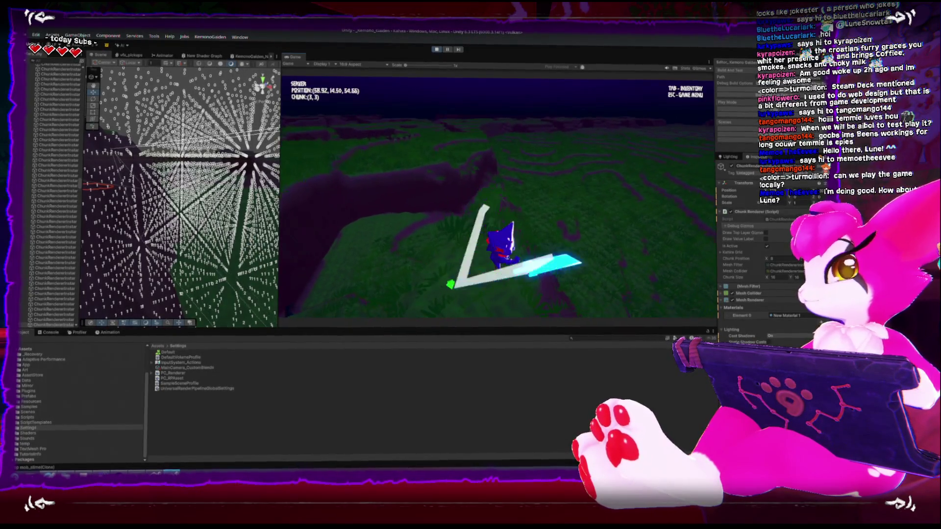
key(Escape)
scroll(154, 163, down, 10)
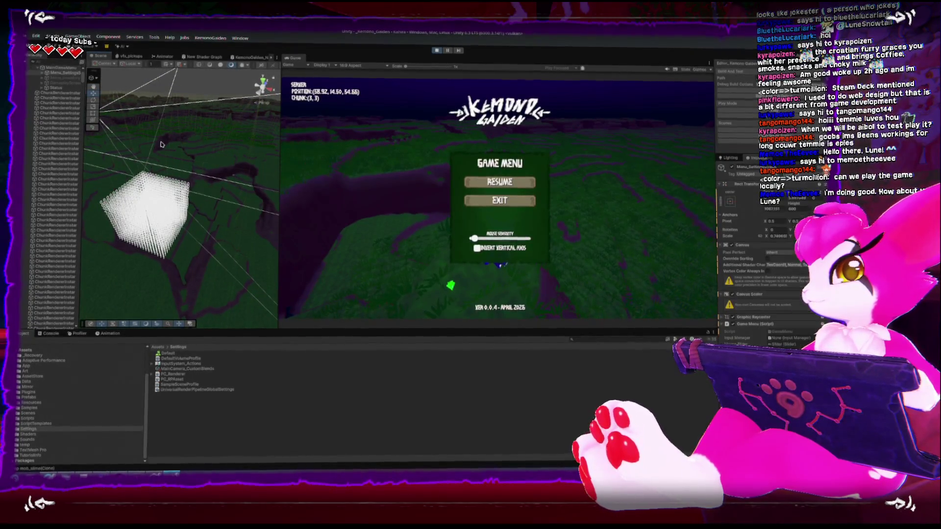
scroll(164, 151, up, 5)
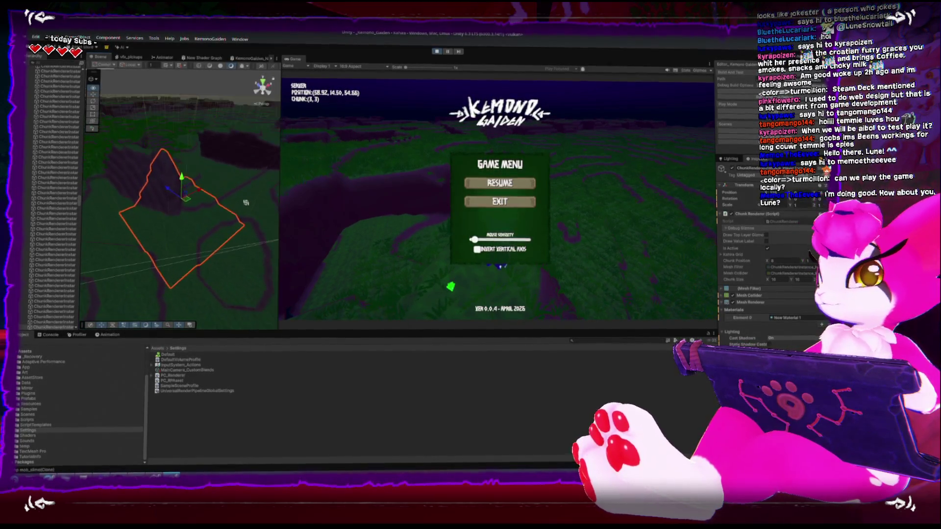
scroll(202, 236, up, 5)
scroll(201, 230, down, 3)
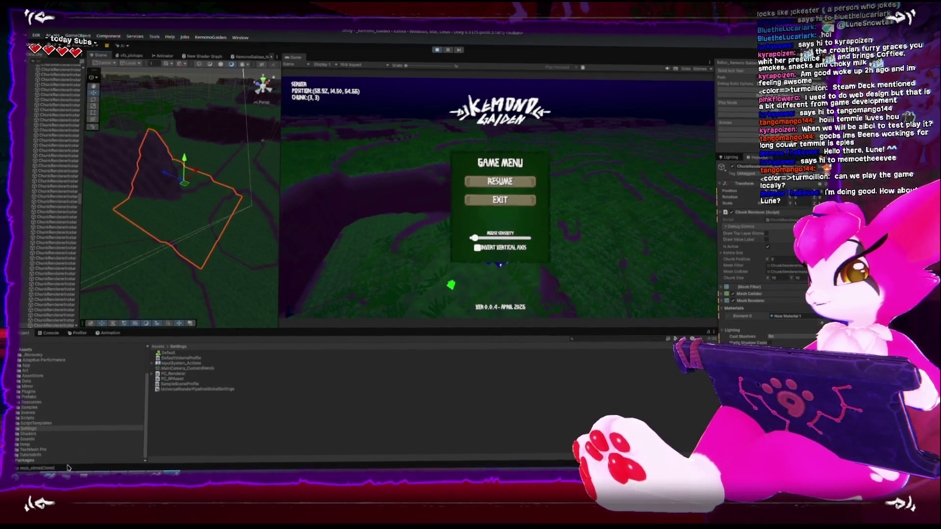
key(alt+Tab)
mouse_move(238, 259)
mouse_down()
mouse_move(365, 253)
mouse_move(244, 250)
mouse_up()
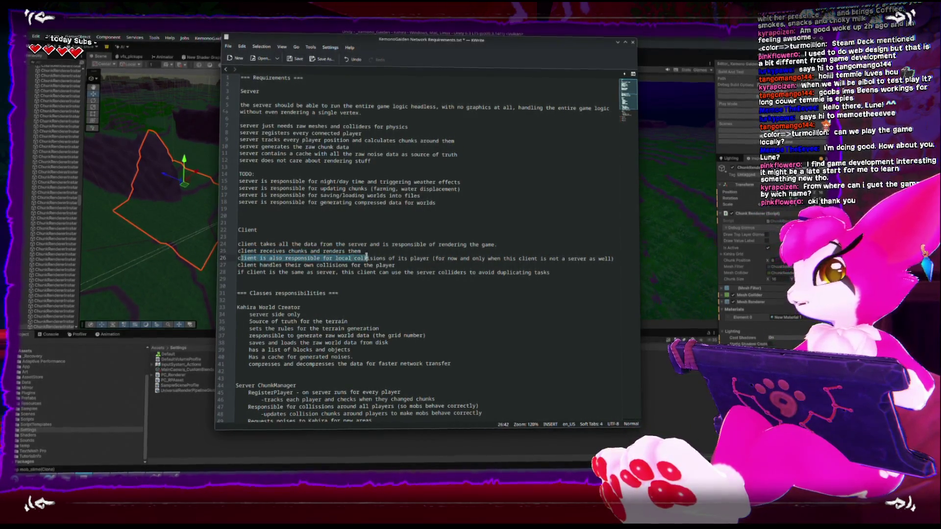
drag(585, 253, 616, 257)
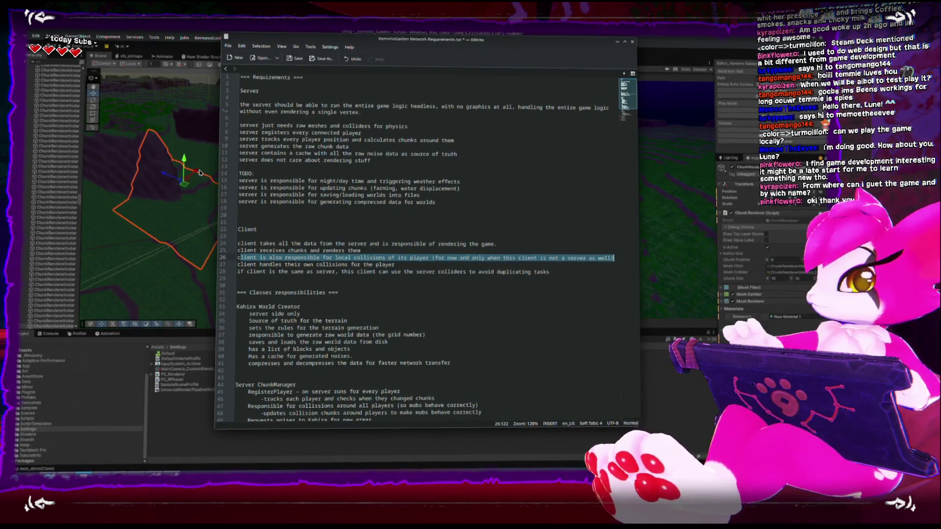
drag(614, 260, 562, 260)
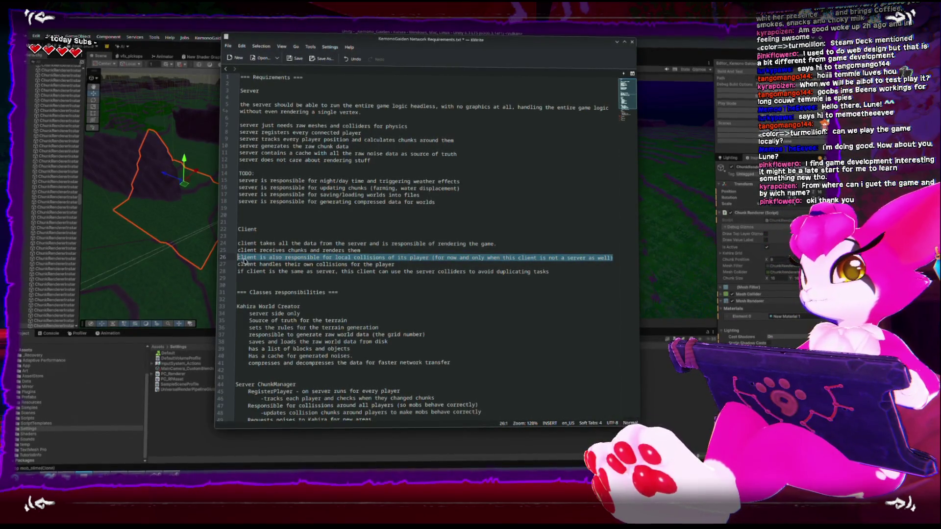
click(243, 259)
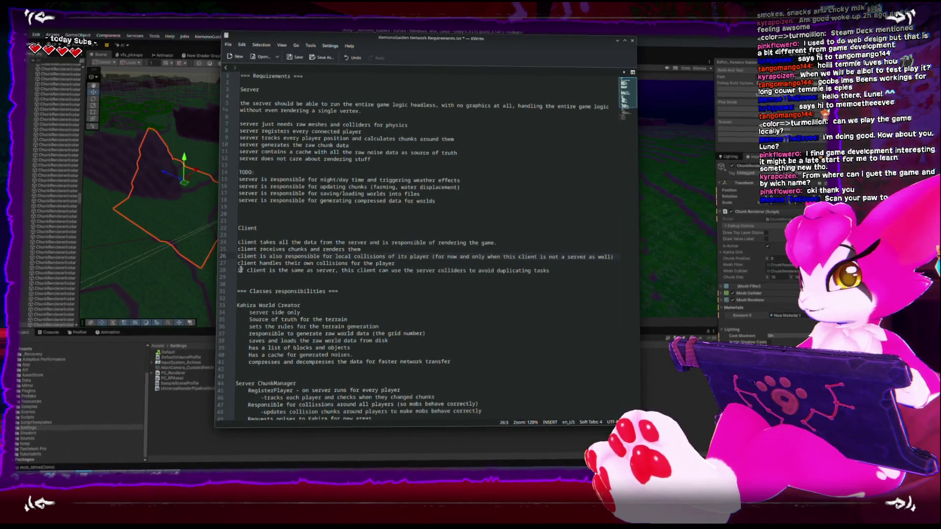
drag(239, 270, 550, 271)
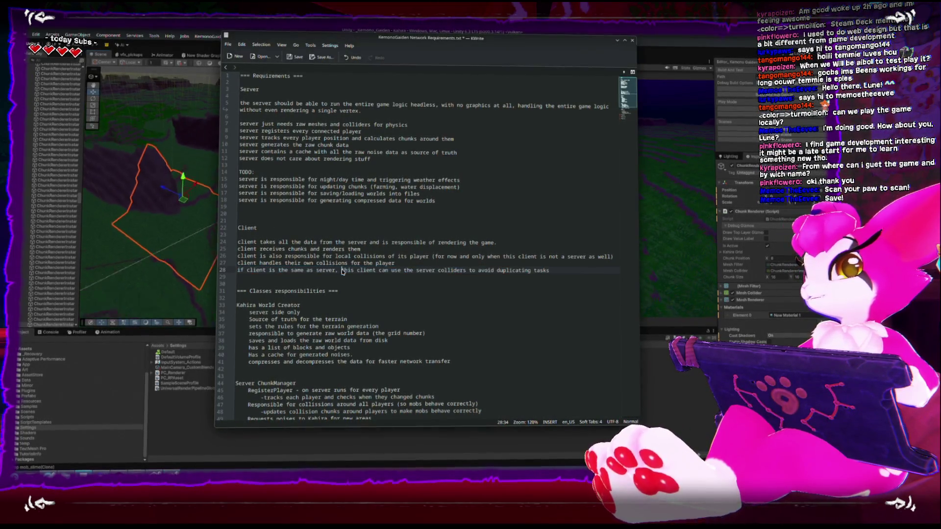
- Bring Unity forward, deselect the terrain chunk, and pan the Scene view across the terrain
click(189, 107)
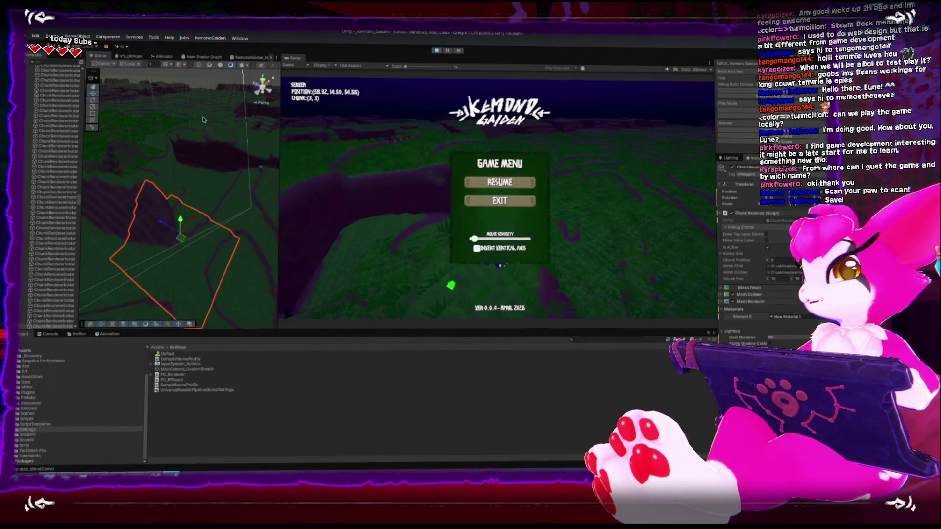
click(194, 118)
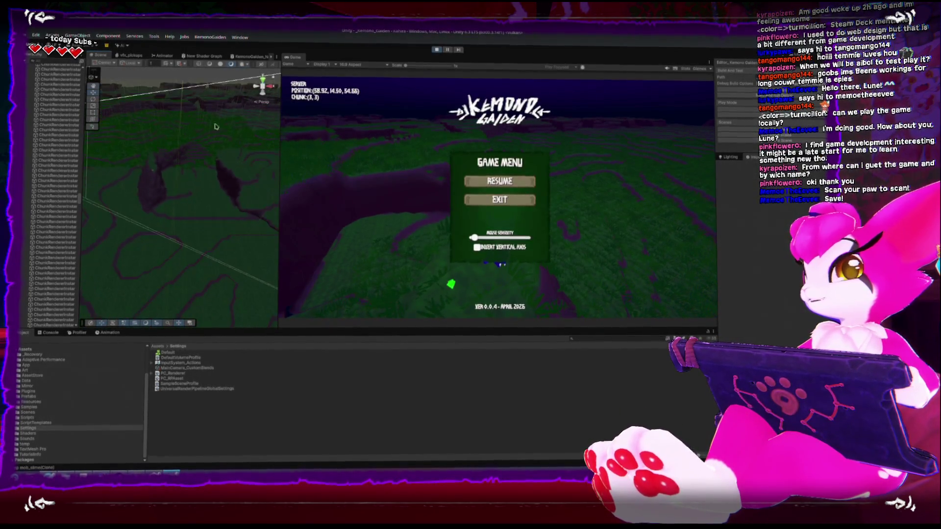
drag(180, 136, 199, 92)
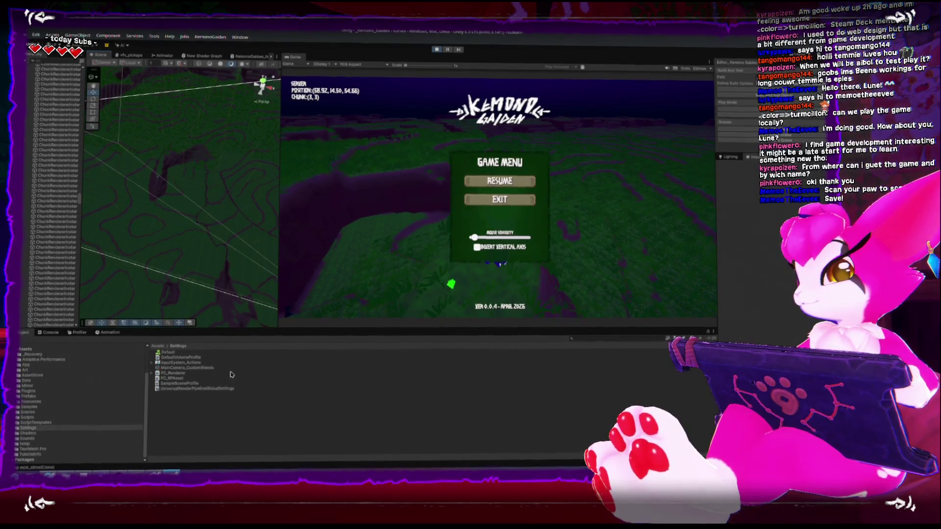
- Review the server cache, rendering and Client section lines, then save the requirements notes
click(98, 473)
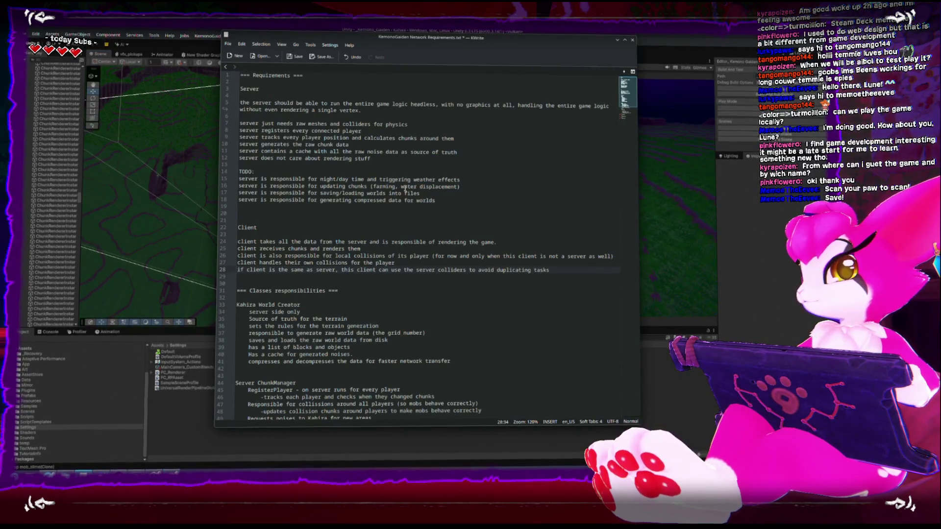
drag(392, 159, 241, 151)
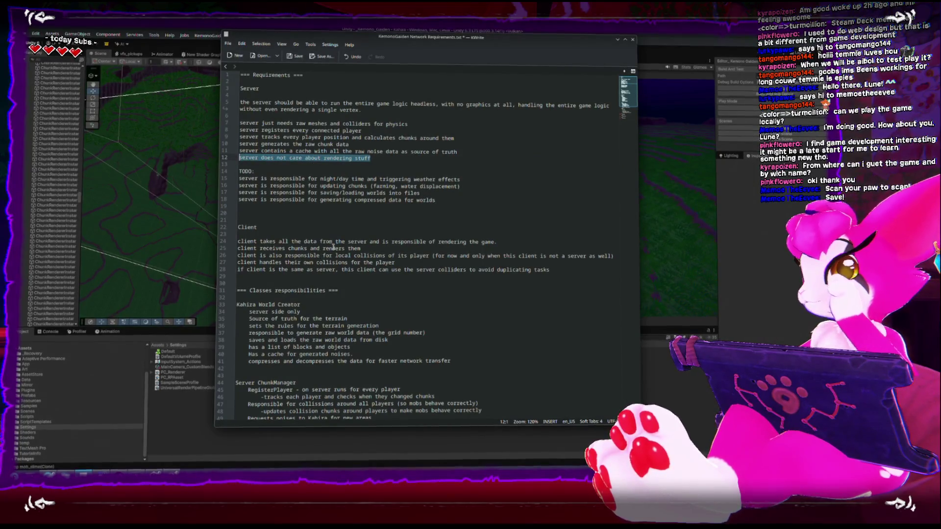
mouse_move(549, 271)
mouse_down()
mouse_move(441, 264)
mouse_move(223, 225)
mouse_up()
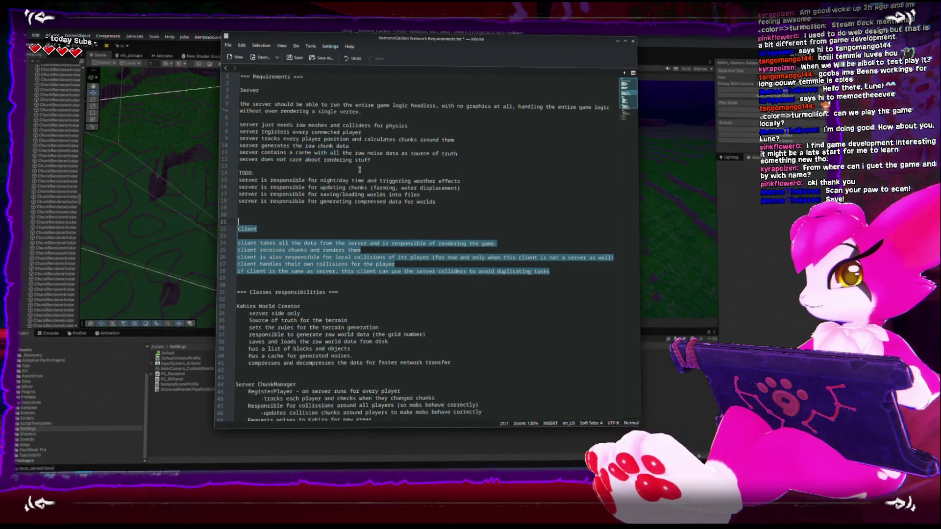
click(372, 160)
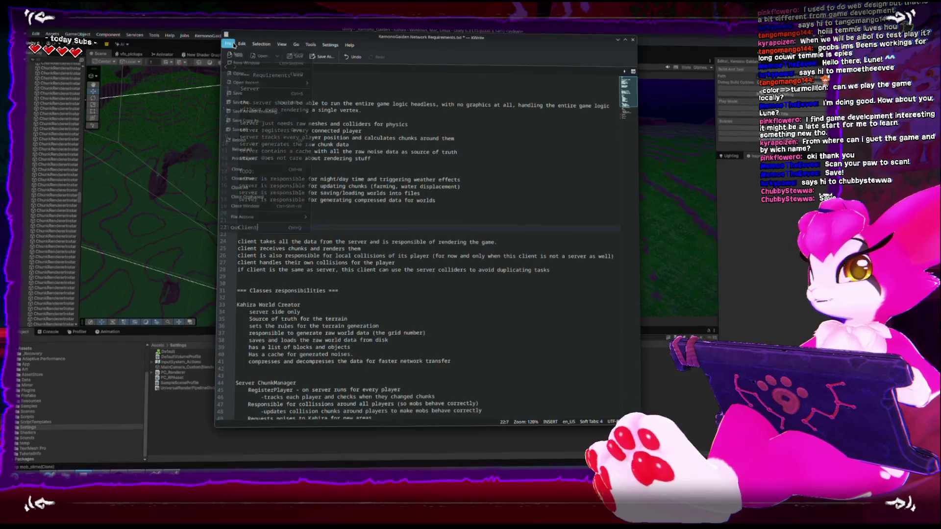
click(237, 95)
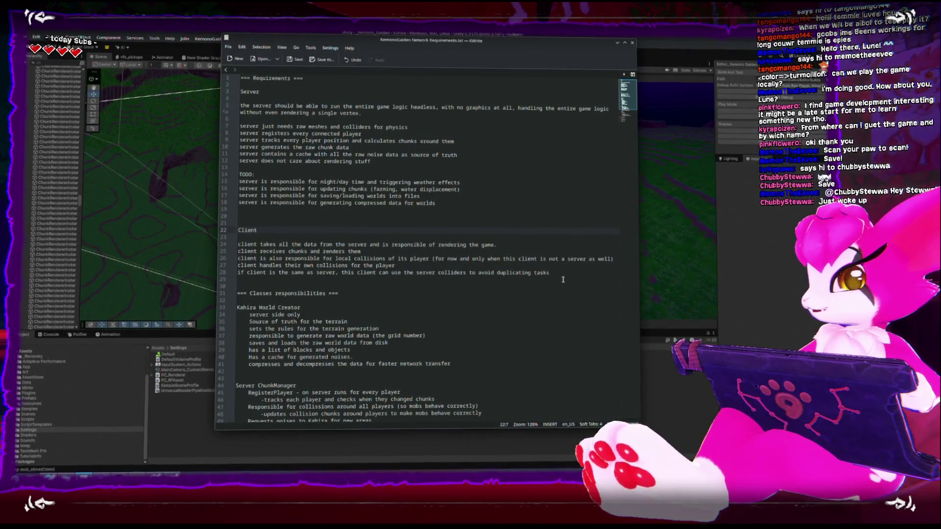
- Review the client and server requirement lines, then switch over to the Unity editor
drag(563, 280, 305, 231)
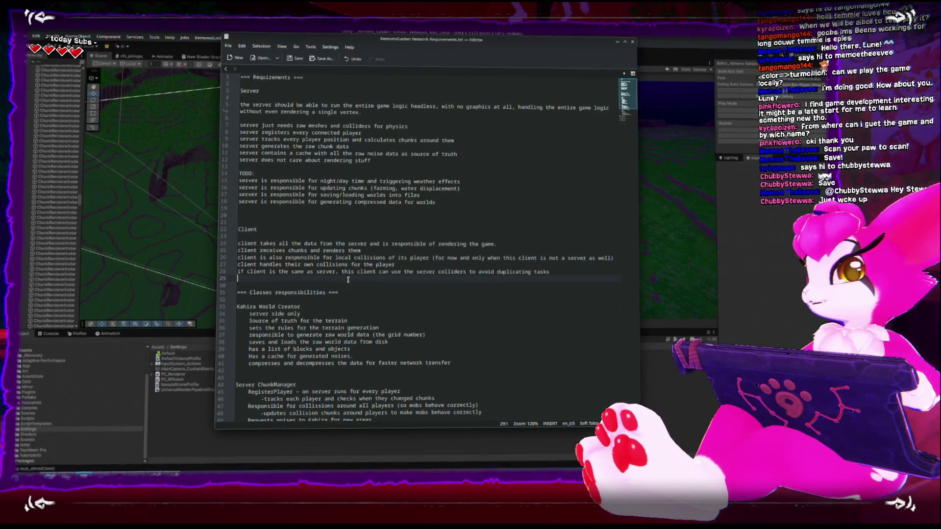
drag(283, 219, 241, 90)
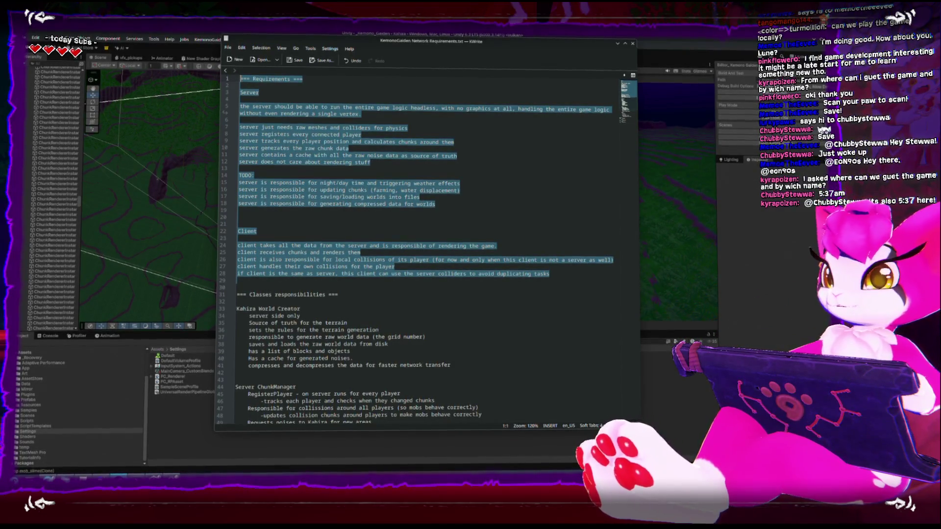
key(alt+Tab)
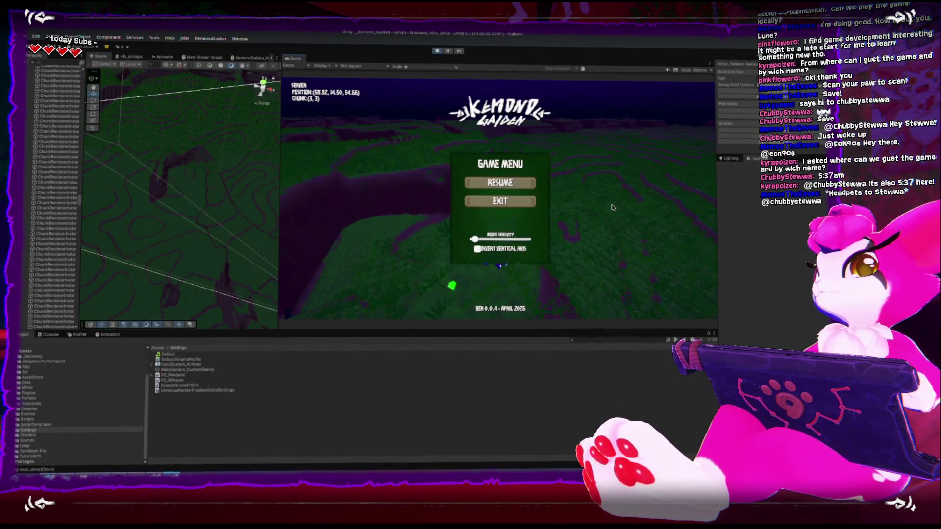
- Select a terrain chunk, frame it with F, orbit around it, then return to KWrite
mouse_move(189, 199)
mouse_down()
mouse_move(168, 181)
mouse_move(155, 190)
mouse_up()
click(155, 190)
click(142, 186)
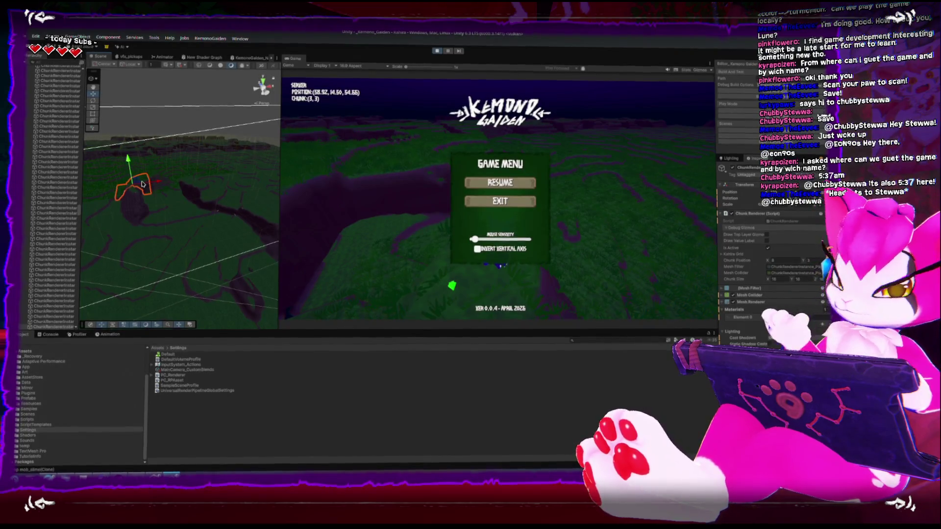
key(f)
drag(170, 176, 198, 167)
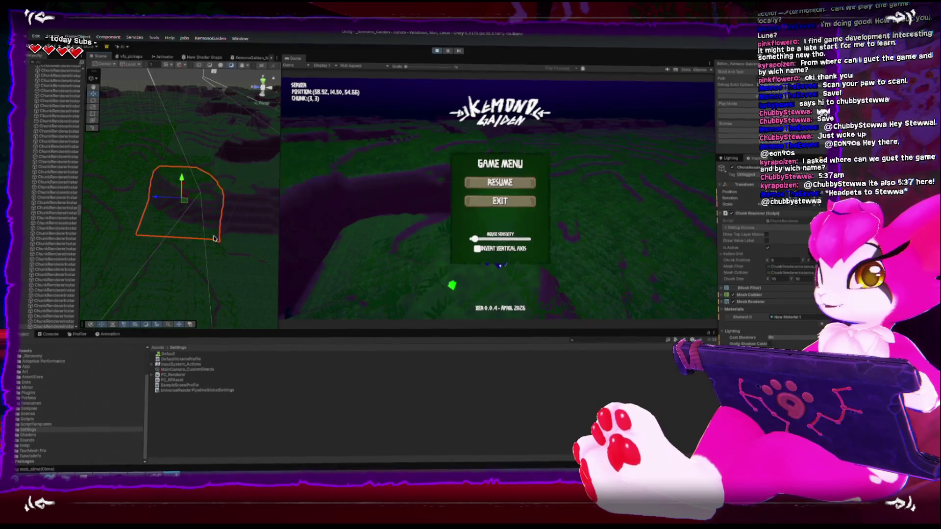
key(alt+Tab)
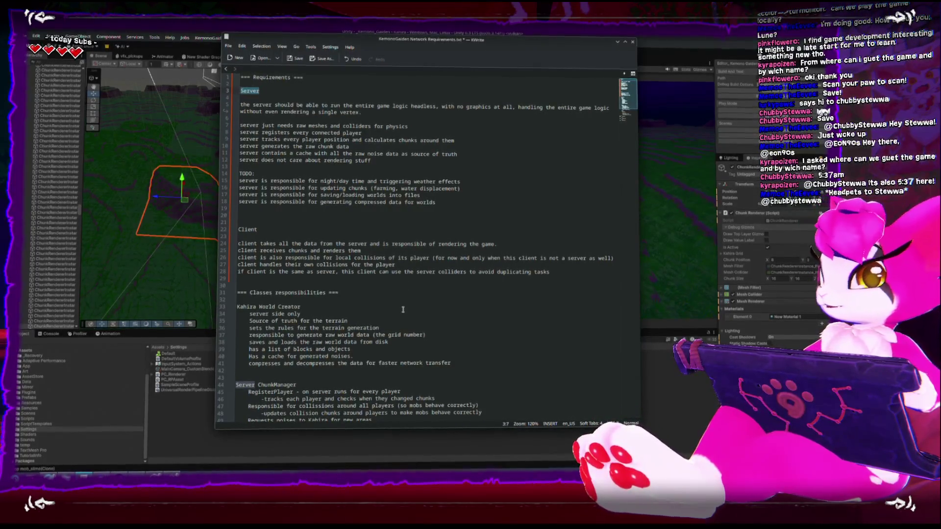
scroll(395, 300, down, 6)
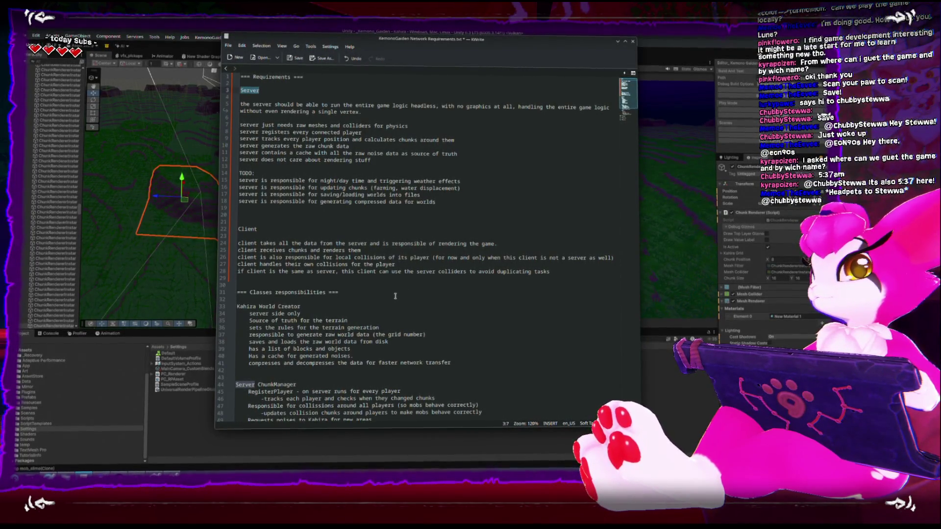
scroll(384, 284, down, 3)
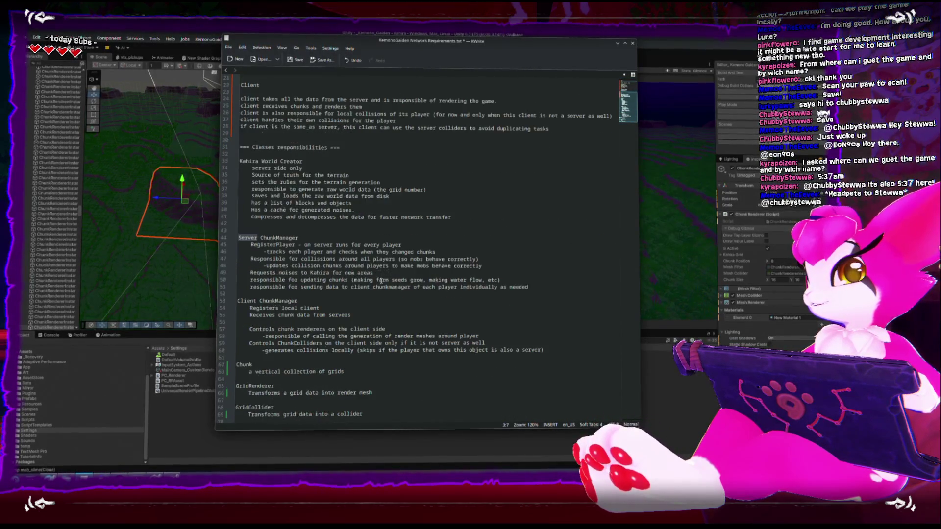
scroll(283, 191, up, 4)
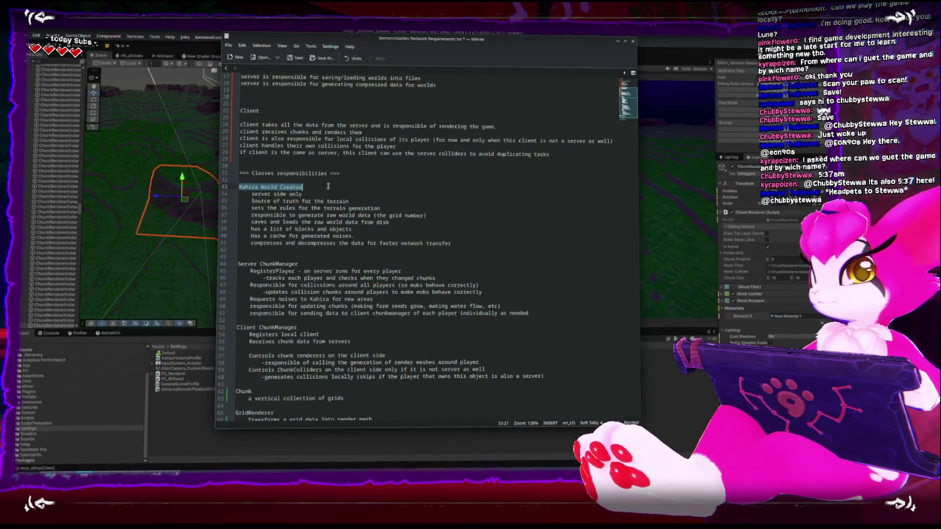
double_click(291, 186)
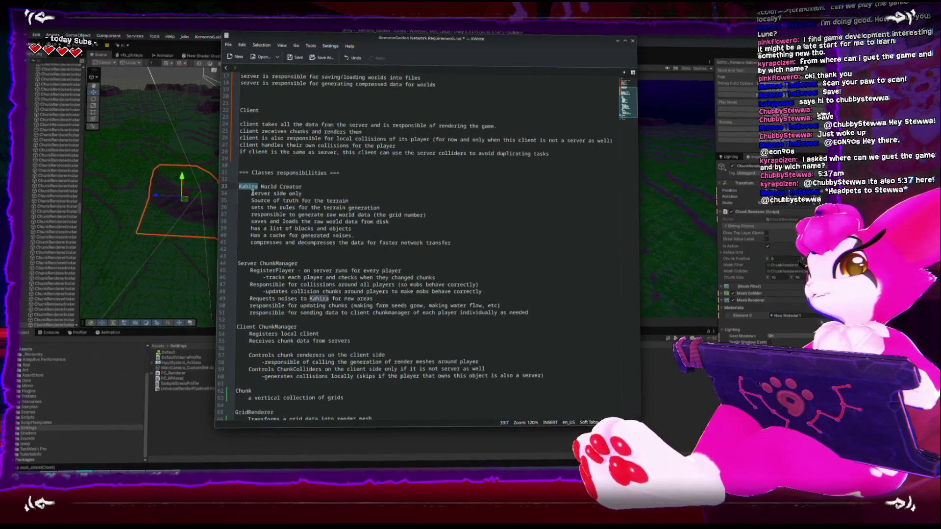
drag(253, 193, 313, 192)
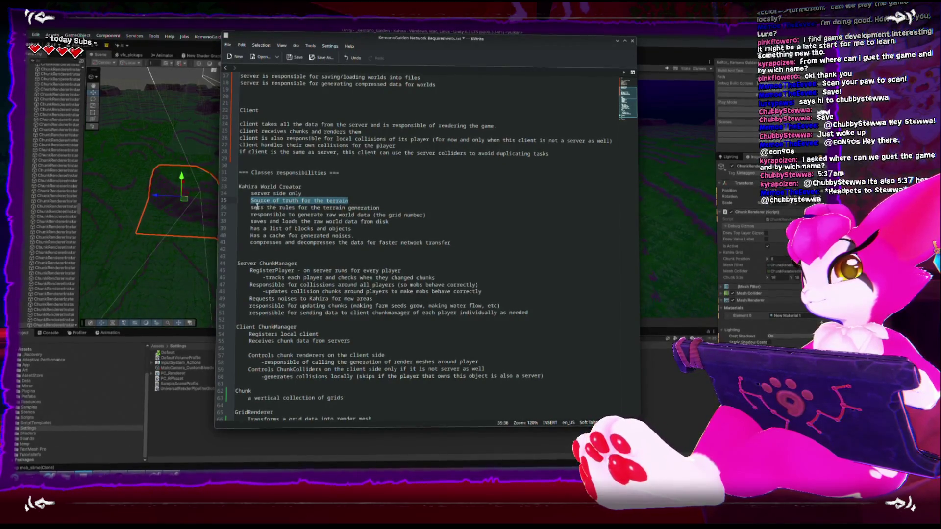
drag(251, 208, 380, 207)
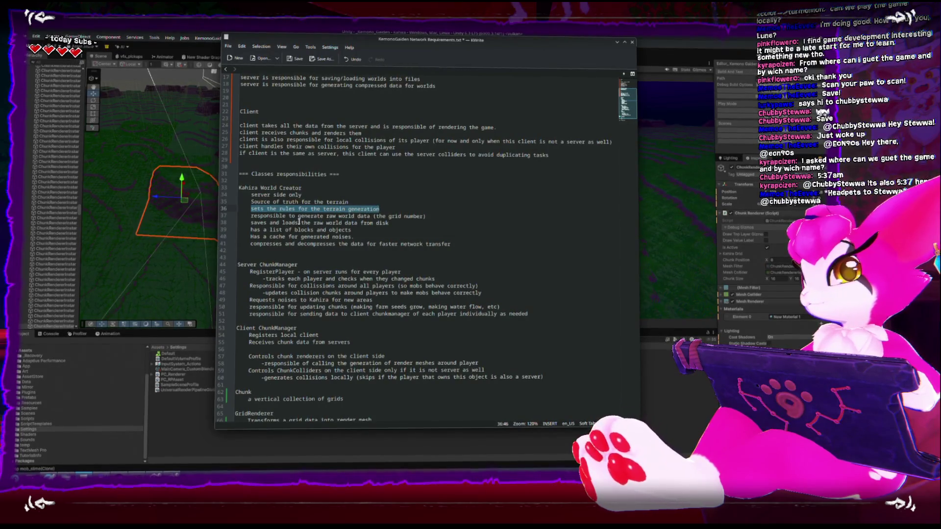
drag(254, 215, 434, 210)
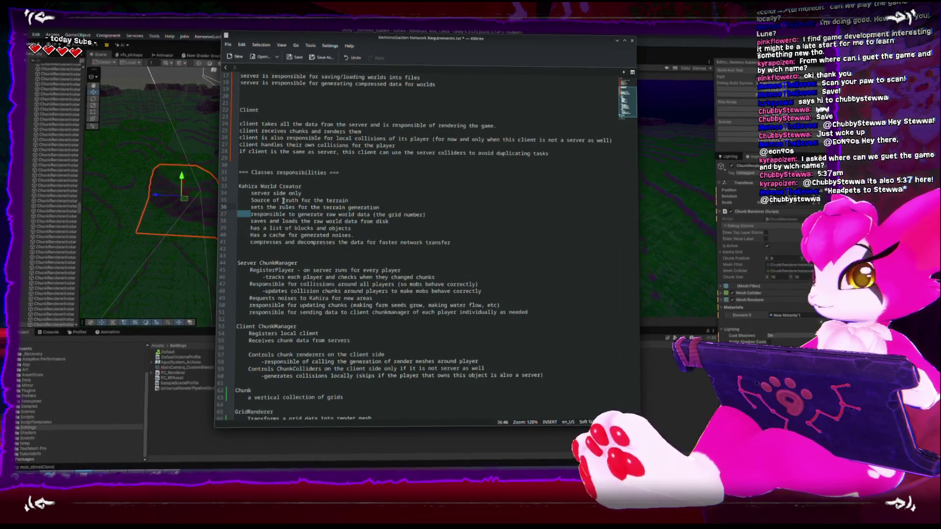
click(251, 200)
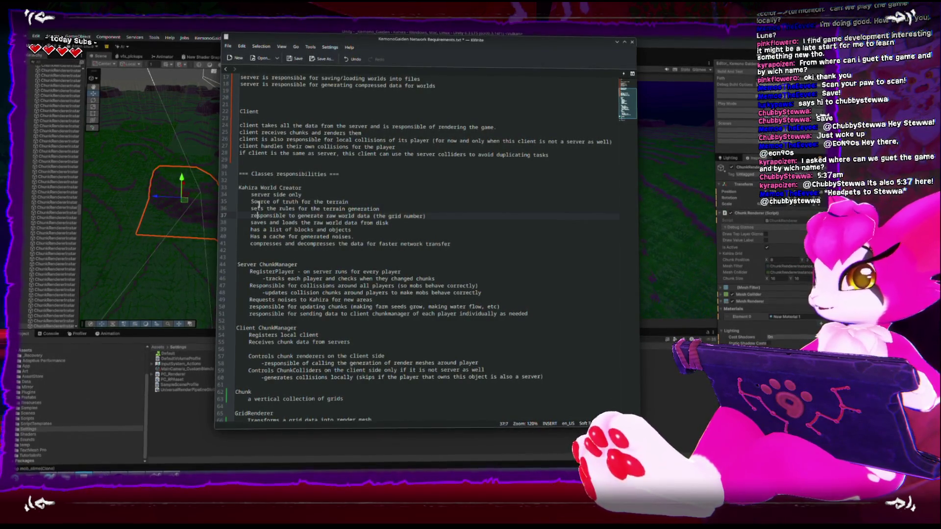
click(265, 223)
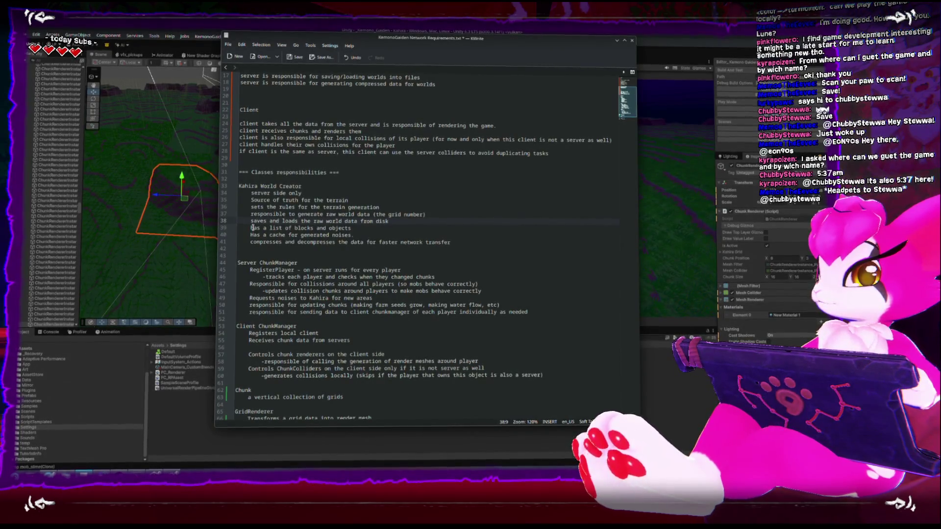
drag(250, 230, 365, 230)
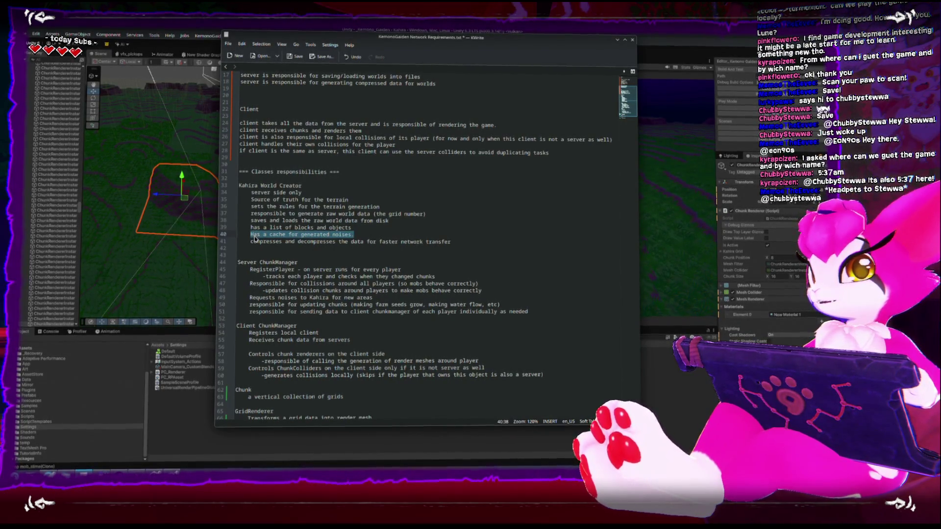
click(482, 243)
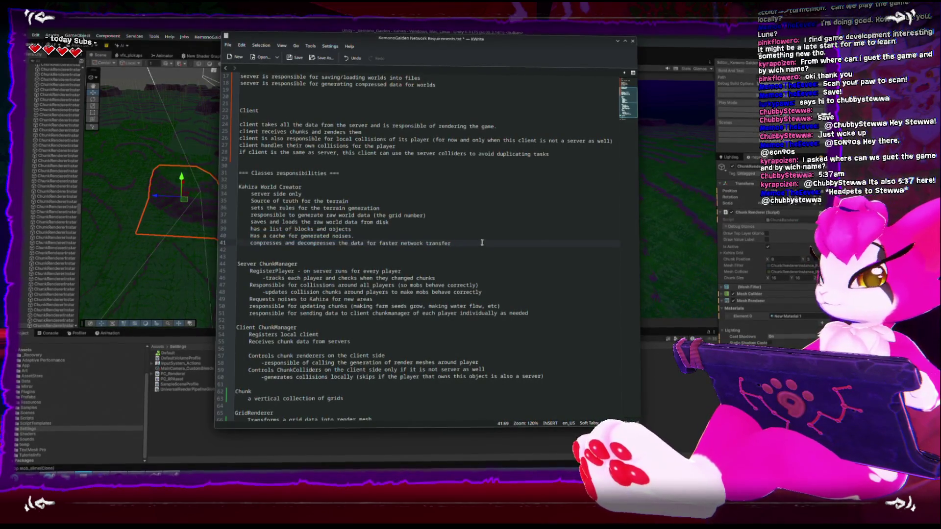
drag(481, 242, 252, 241)
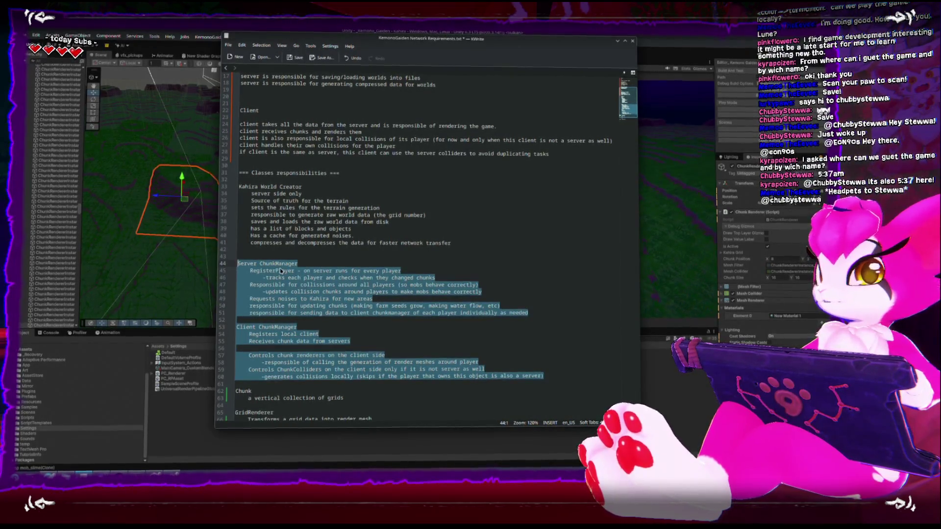
click(303, 266)
drag(260, 265, 306, 264)
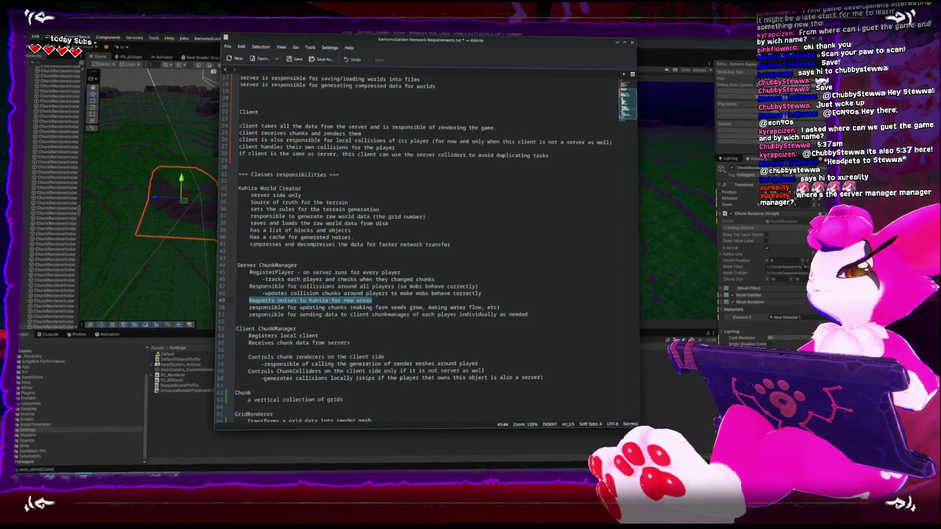
double_click(272, 273)
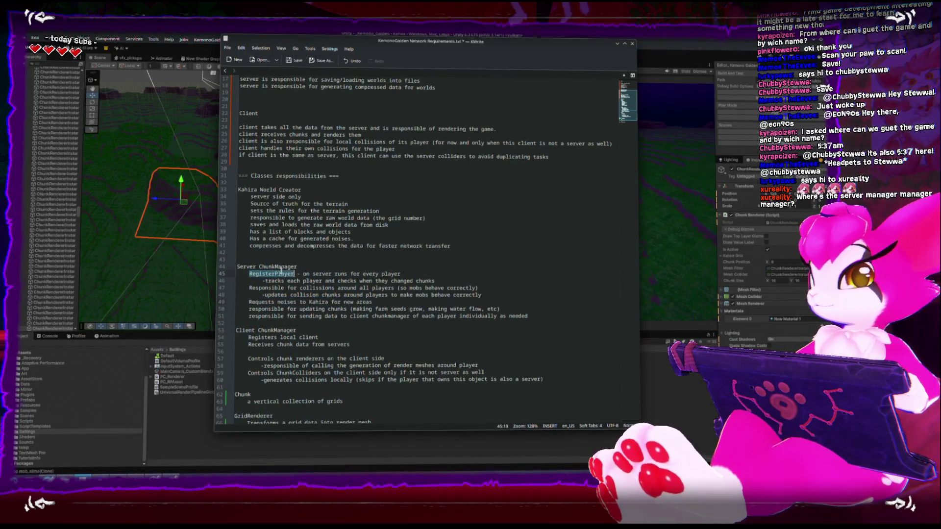
double_click(245, 329)
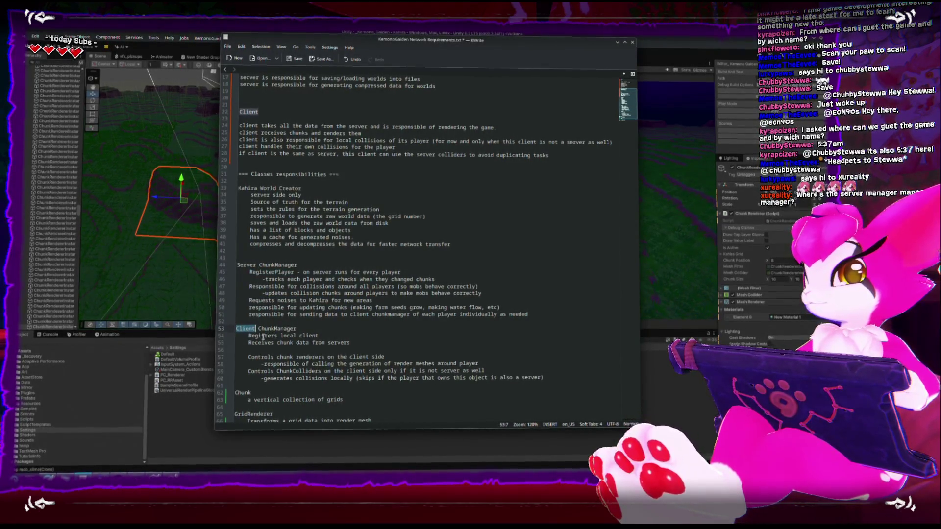
double_click(265, 329)
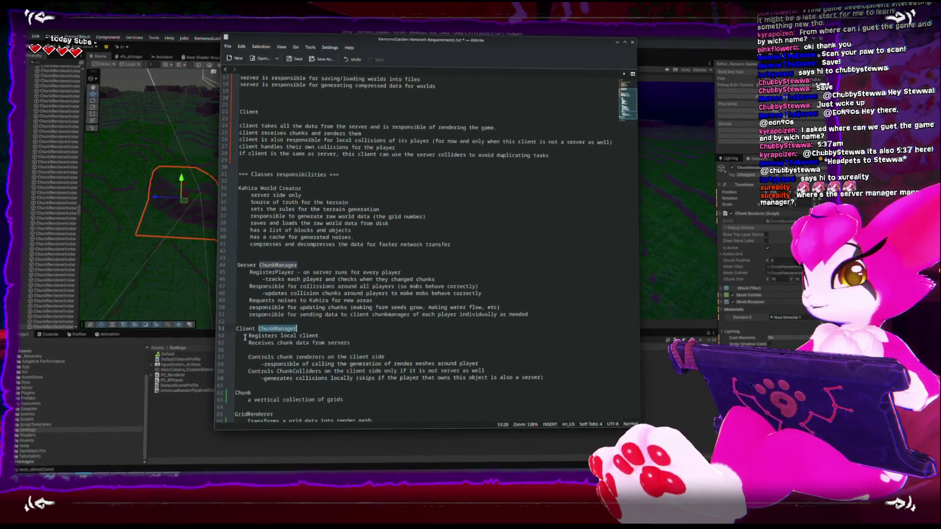
double_click(255, 337)
drag(282, 337, 317, 335)
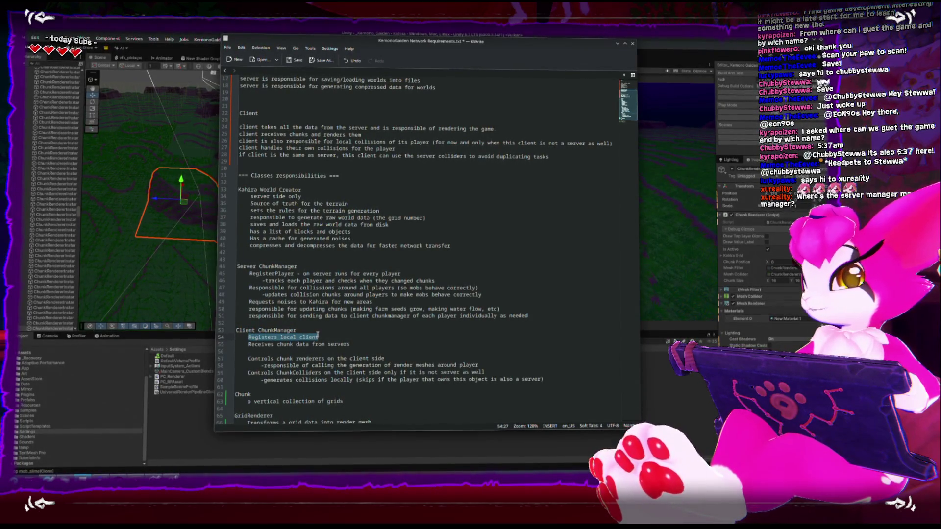
drag(249, 344, 353, 342)
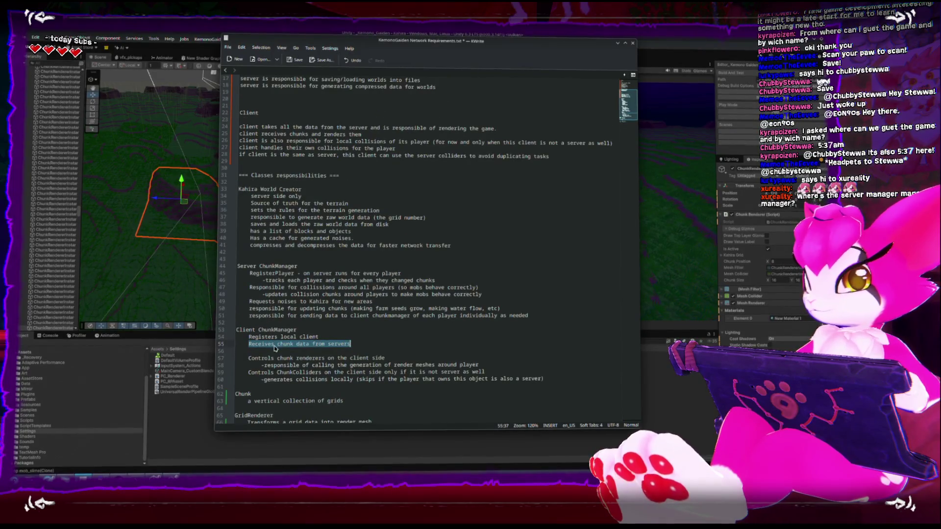
drag(248, 356, 417, 355)
double_click(287, 327)
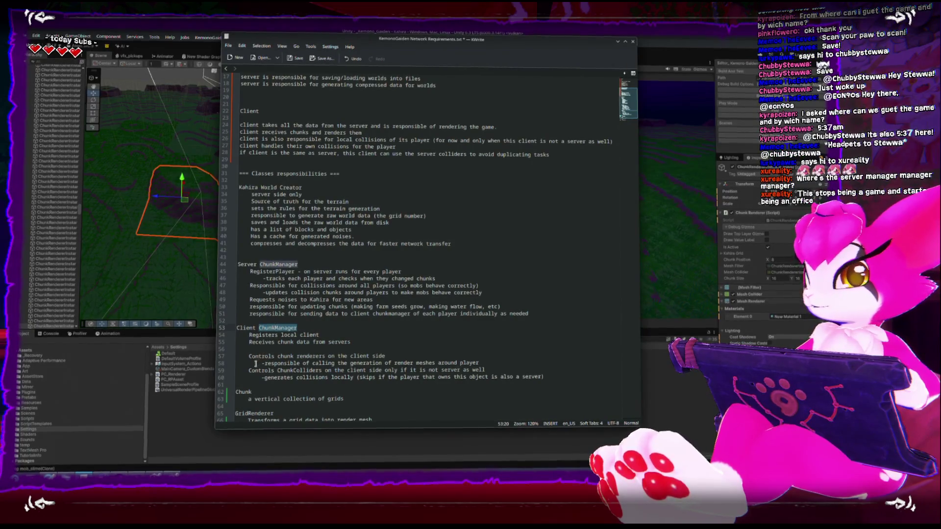
drag(248, 357, 391, 358)
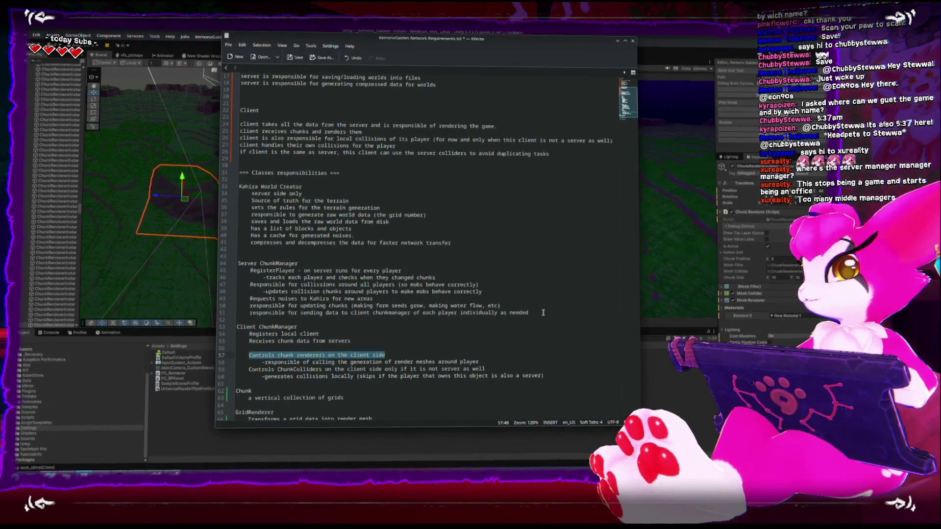
drag(550, 312, 380, 280)
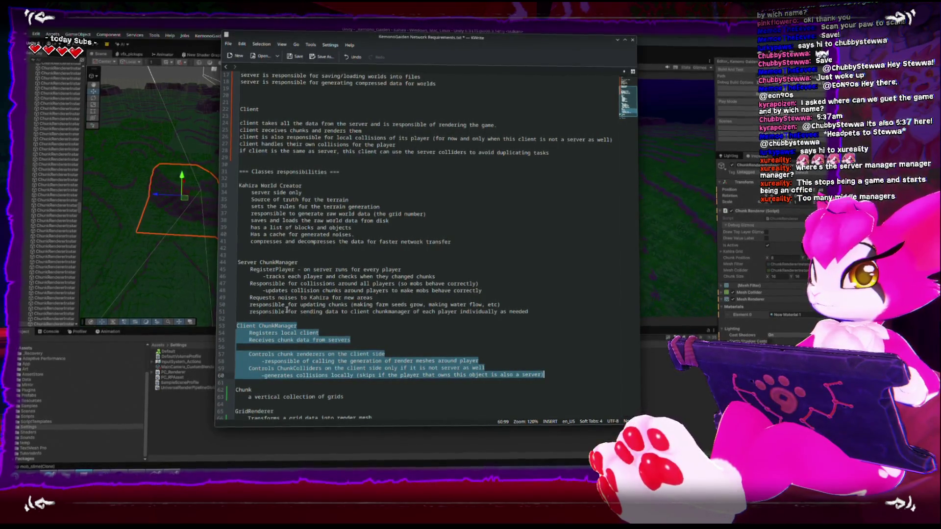
- Review the opening server requirement lines at the top, then switch back to the Unity editor
scroll(283, 304, up, 5)
scroll(284, 304, up, 1)
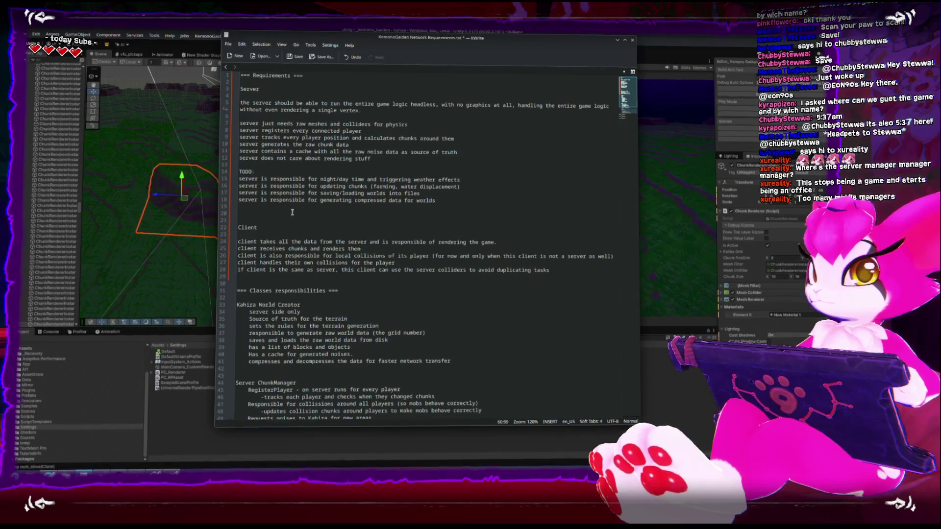
drag(254, 119, 214, 89)
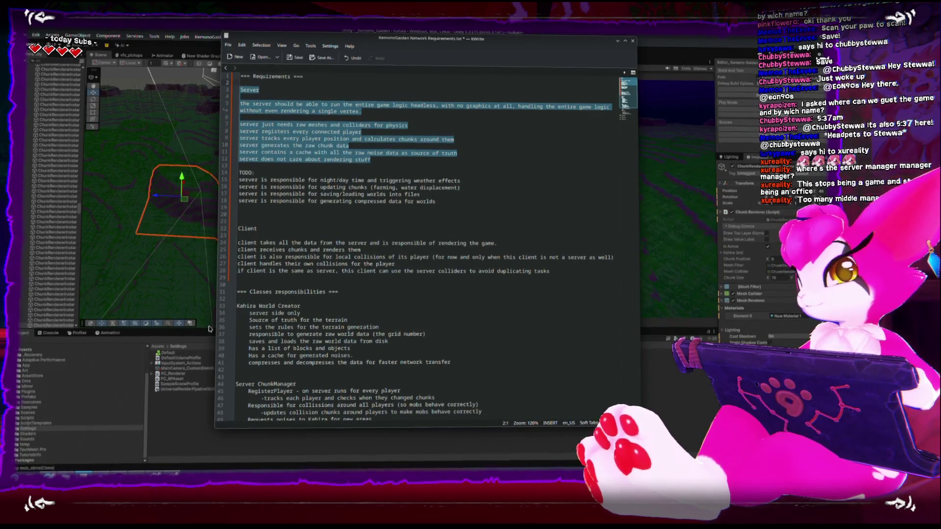
click(172, 442)
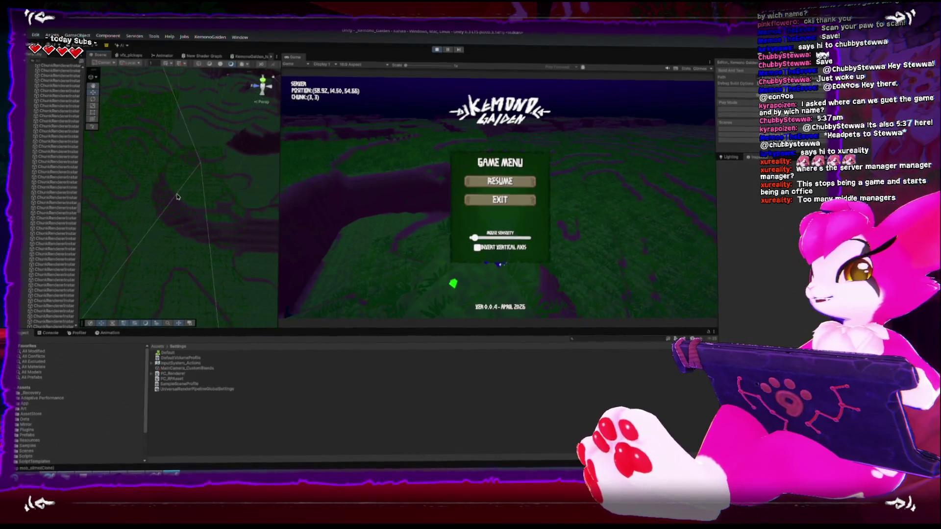
- Select a generated terrain chunk, orbit around it, then stop the play test
click(178, 197)
drag(179, 197, 206, 193)
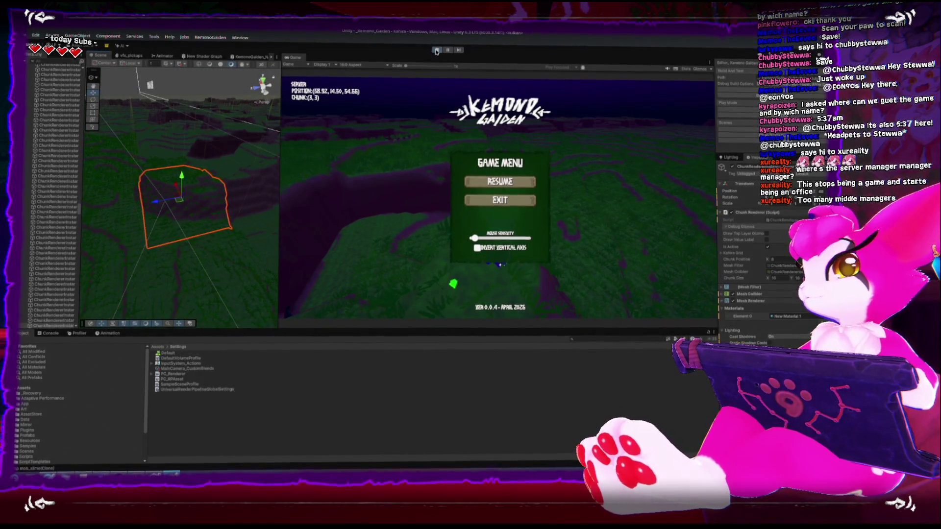
click(435, 50)
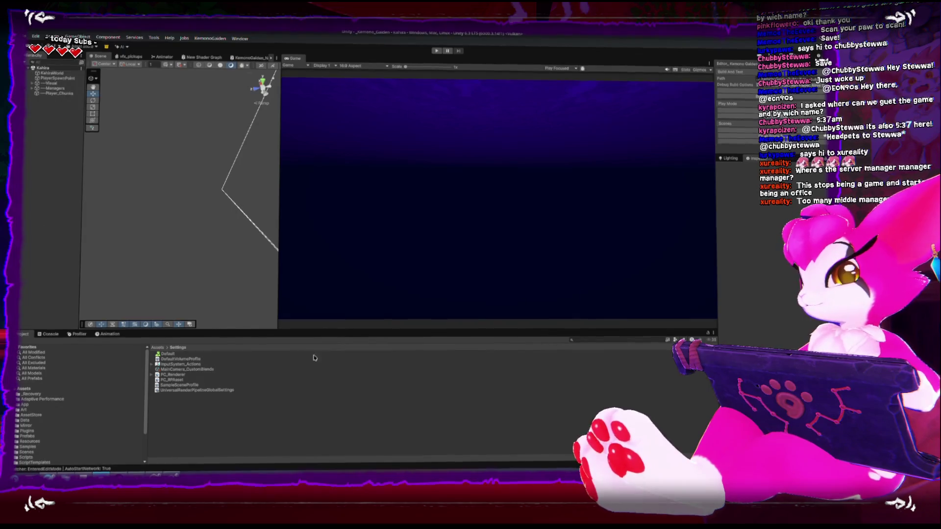
- Bring the KWrite network notes over Unity, move them down-right, and shrink the window to rewrap
key(alt+Tab)
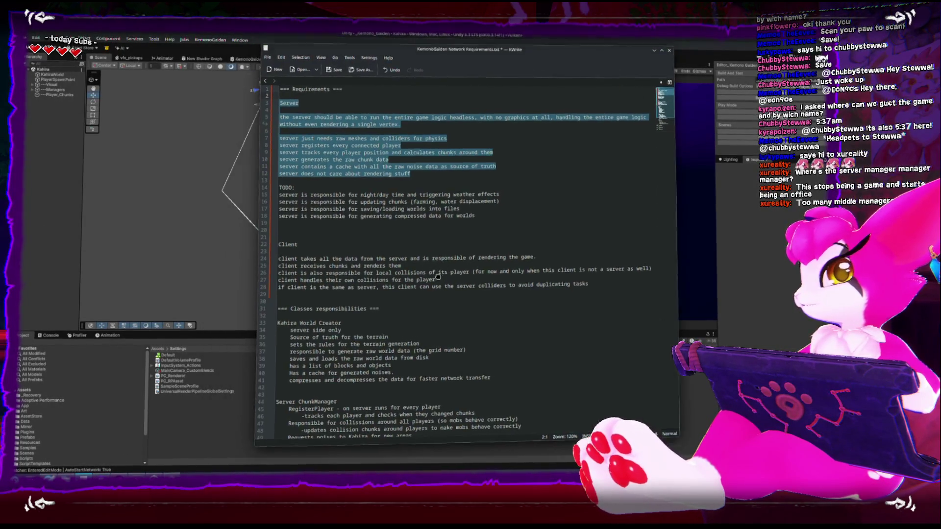
drag(443, 271, 482, 284)
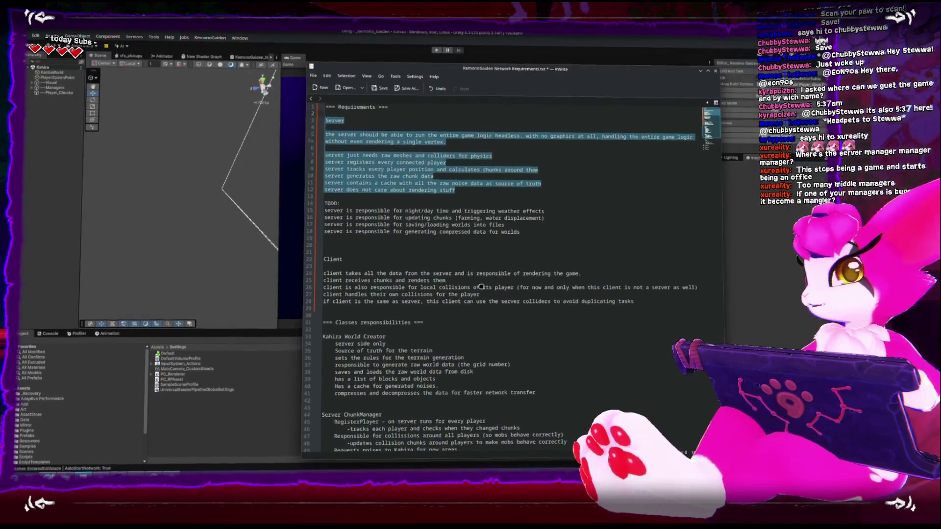
click(467, 252)
mouse_move(323, 309)
mouse_down()
mouse_move(354, 108)
mouse_move(324, 106)
mouse_up()
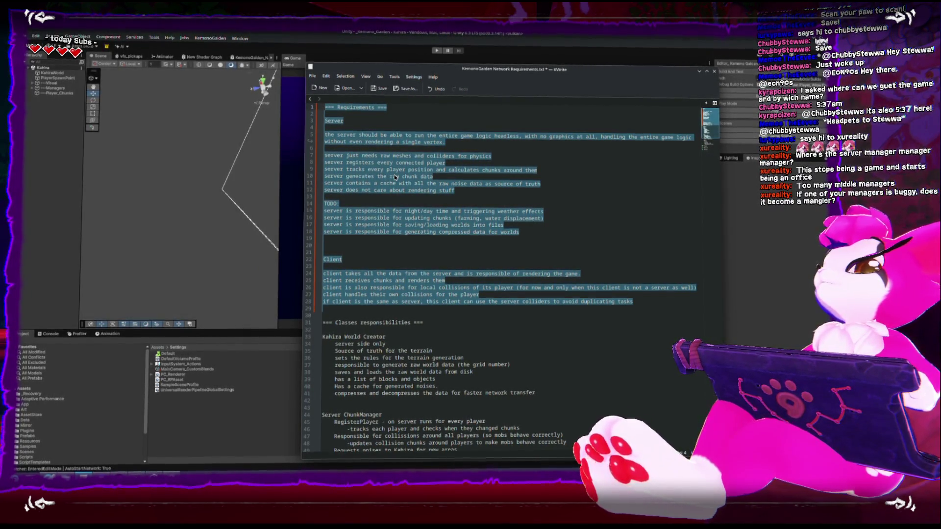
click(636, 227)
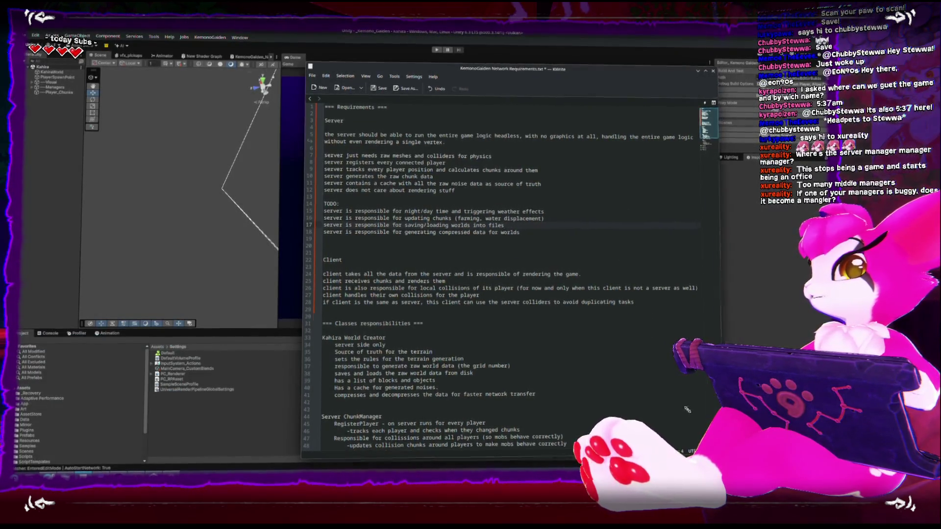
drag(688, 413, 624, 394)
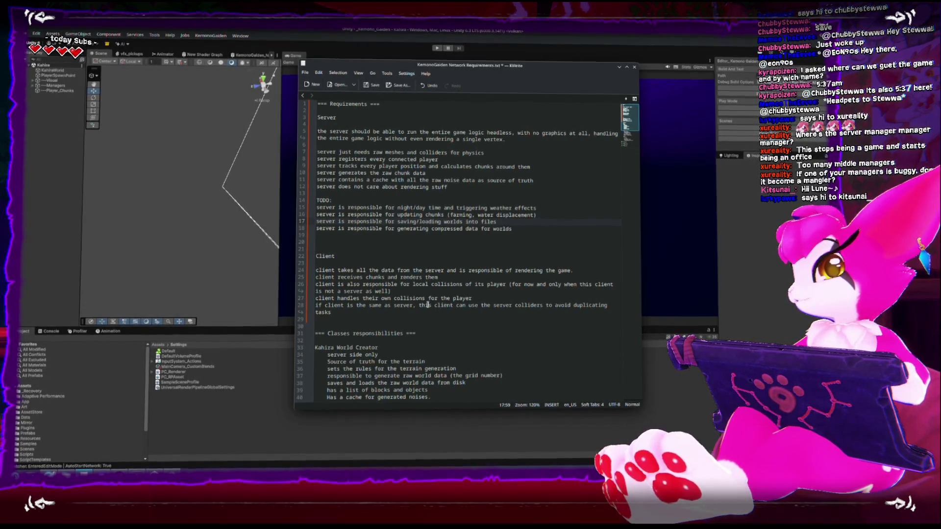
- Scroll through the server and client requirements, shift the notes up-left, then return to Unity
scroll(427, 304, down, 3)
scroll(428, 304, up, 1)
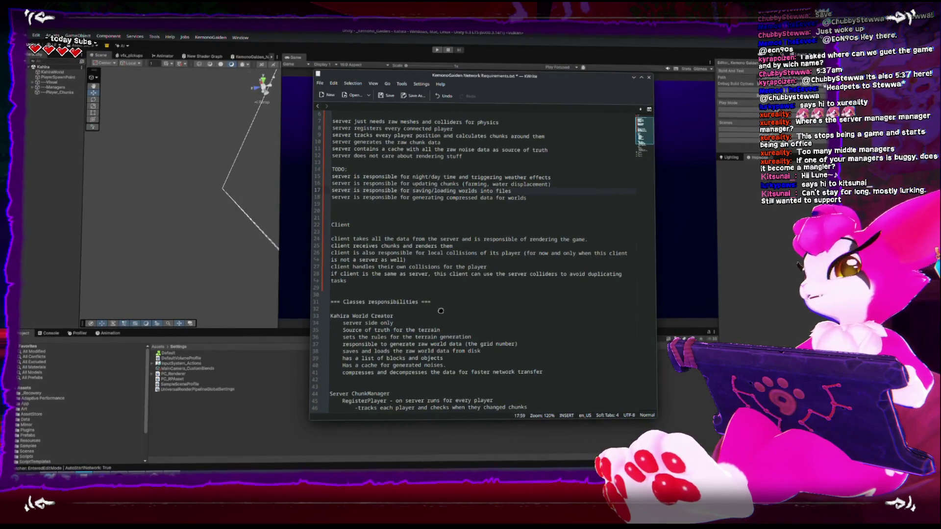
drag(441, 310, 394, 298)
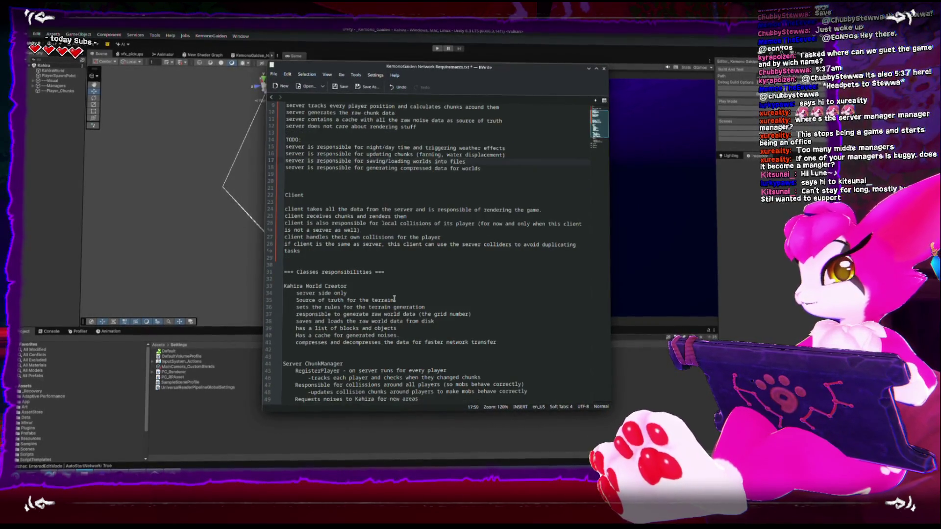
scroll(394, 299, up, 1)
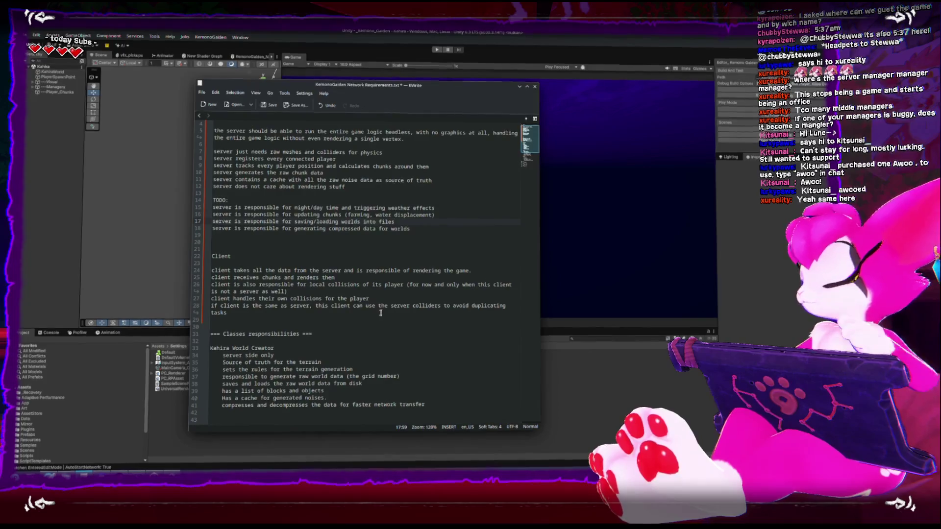
key(alt+Tab)
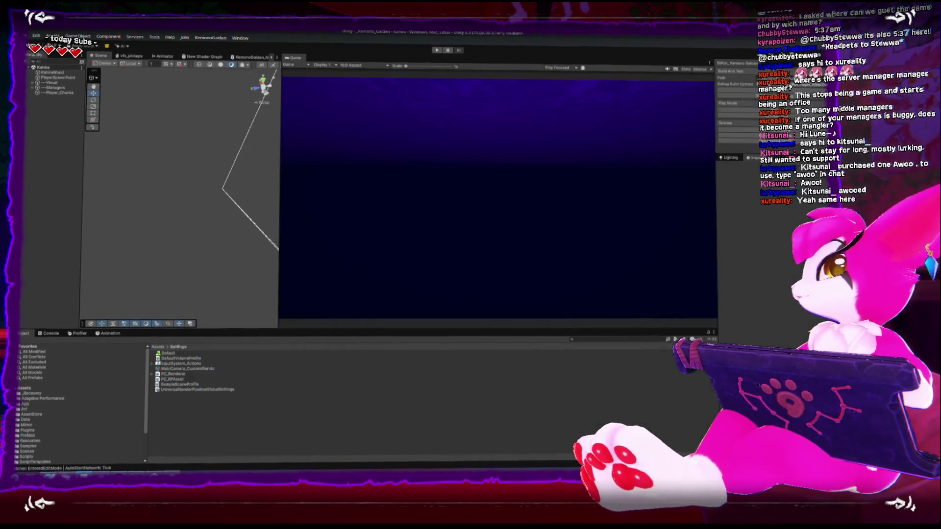
- Select KahiraWorld to open Kahira.cs in Rider and scroll up to its using statements
click(45, 74)
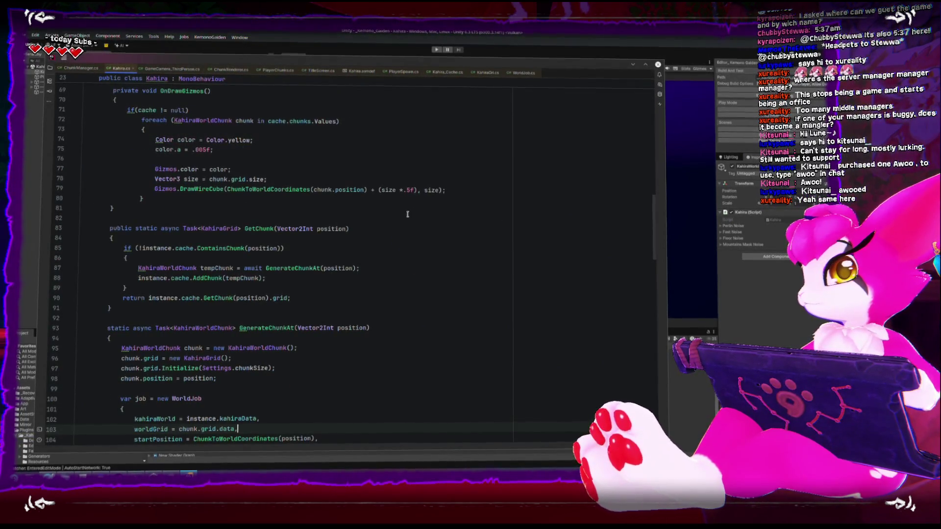
scroll(347, 205, up, 10)
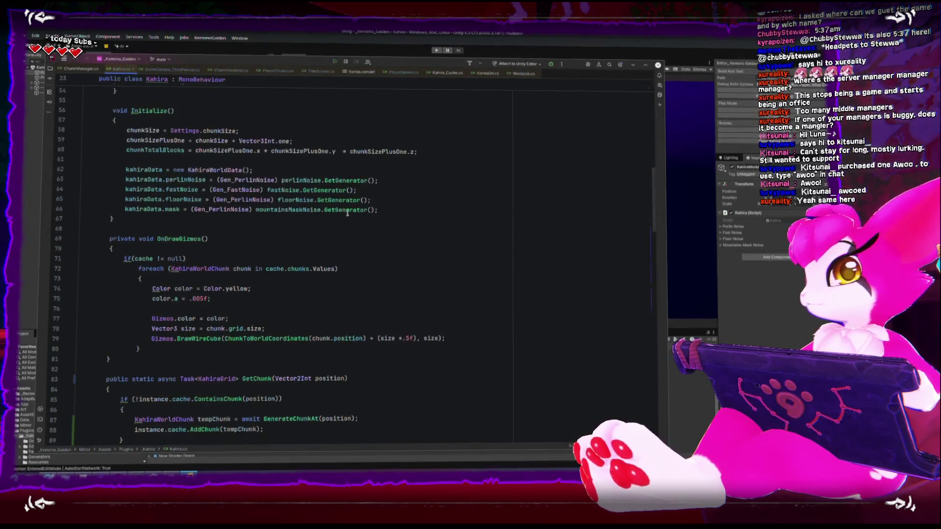
scroll(347, 205, up, 5)
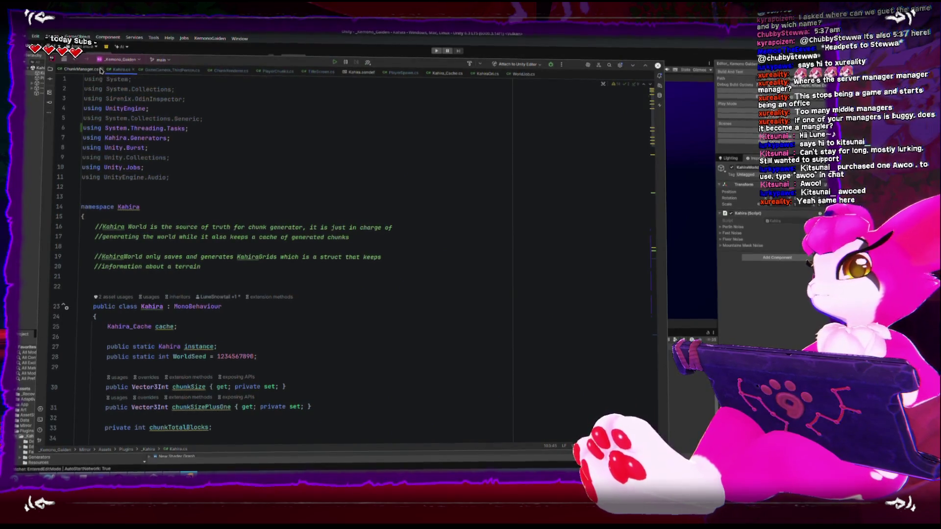
- Close the ChunkManager, GameCamera_ThirdPerson, ChunkRenderer, PlayerChunks, TitleScreen, Kahira.asmdef, PlayerSpawn and KahiraGrid tabs
click(100, 71)
click(153, 72)
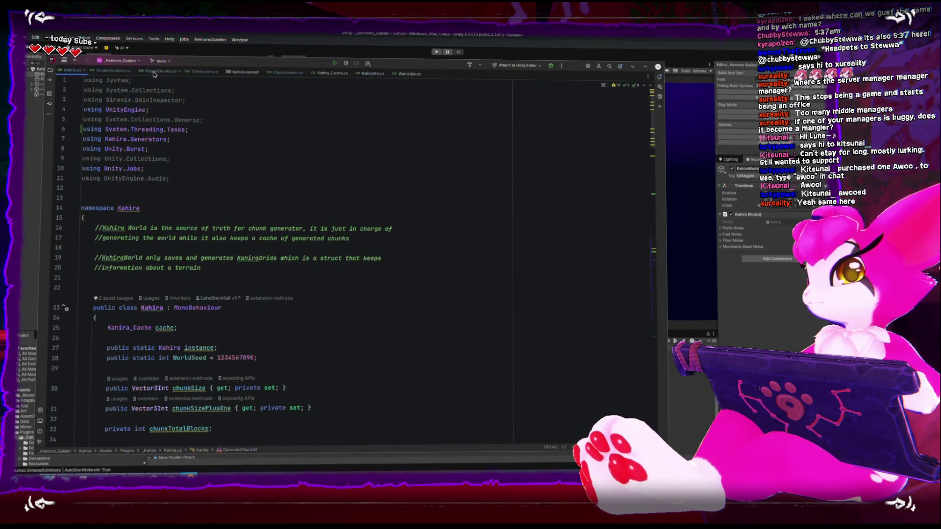
click(134, 73)
click(130, 72)
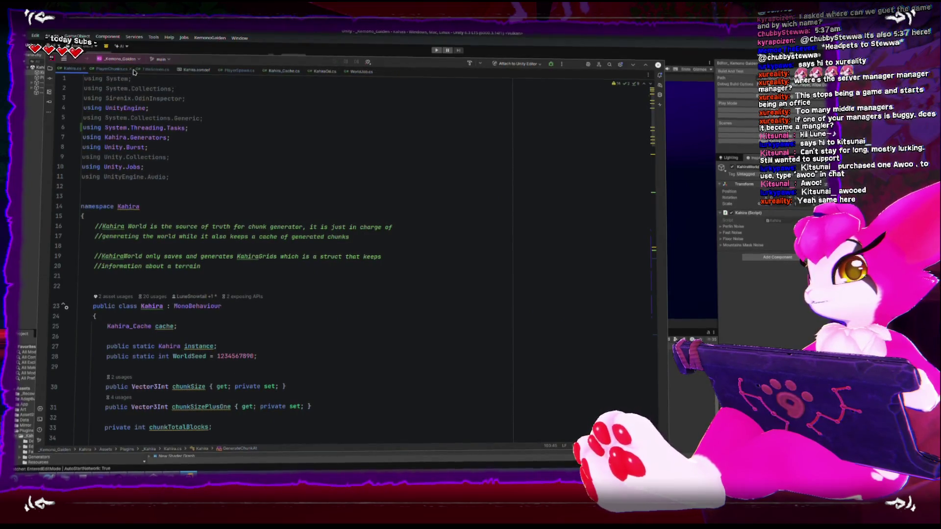
click(127, 72)
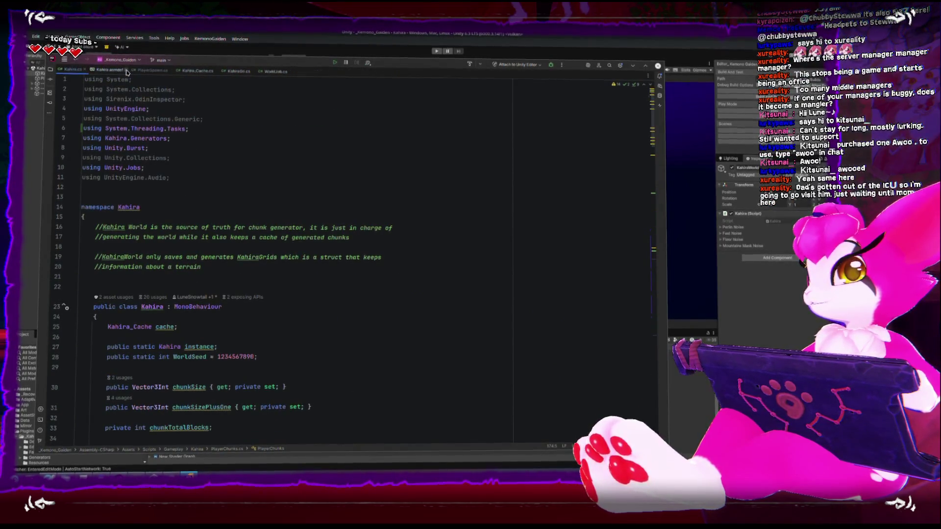
click(129, 72)
click(129, 72)
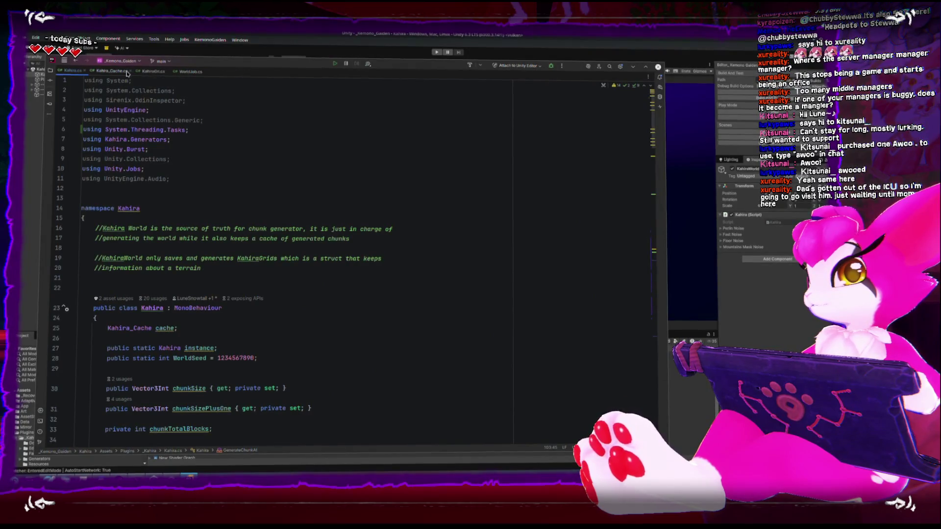
click(130, 72)
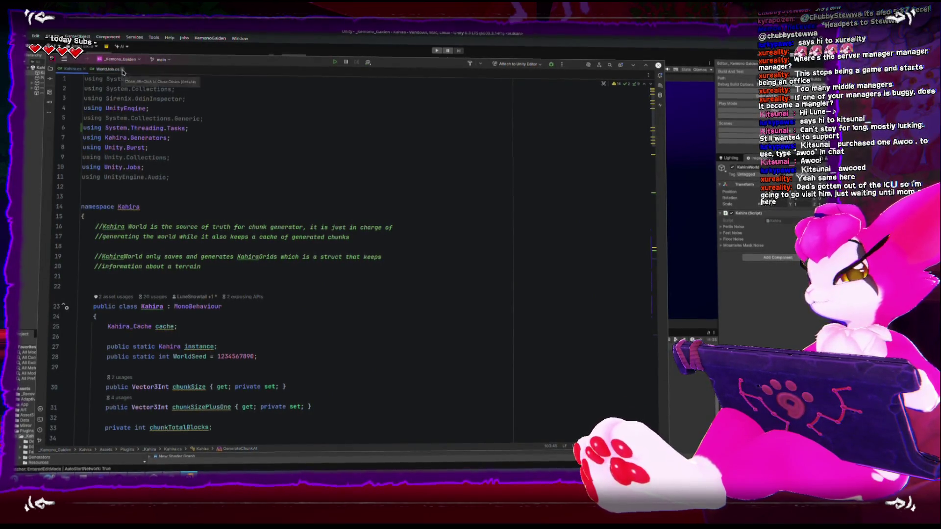
scroll(225, 179, down, 1)
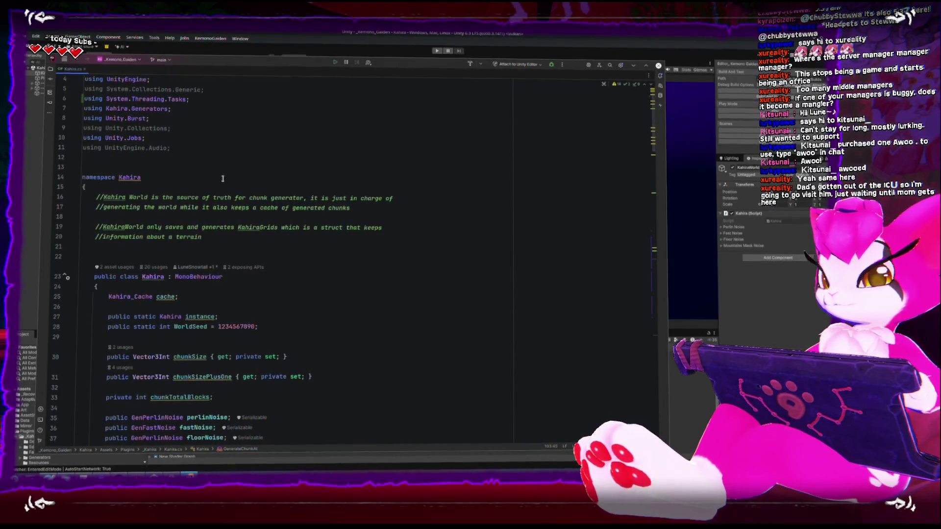
scroll(224, 179, down, 3)
scroll(223, 178, down, 6)
scroll(222, 178, up, 4)
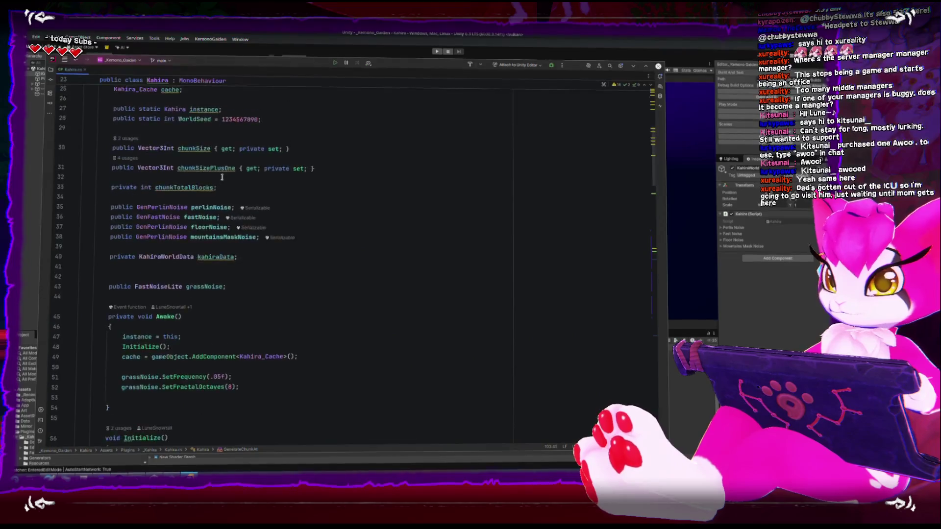
scroll(222, 178, up, 6)
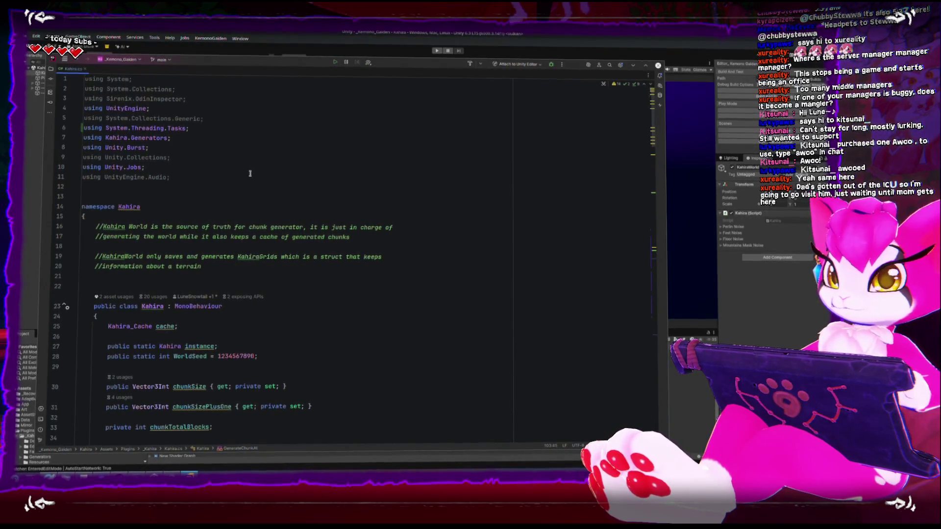
scroll(250, 173, down, 9)
scroll(245, 172, down, 3)
scroll(243, 169, up, 10)
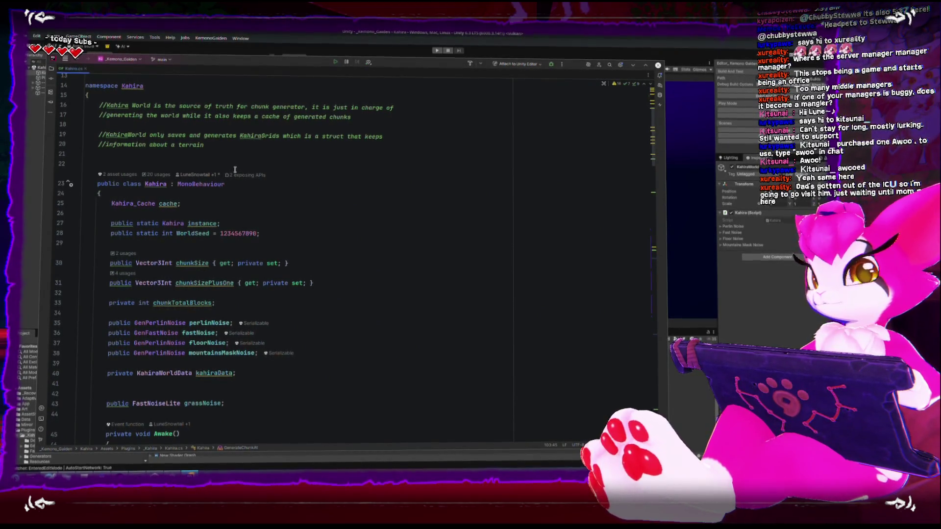
scroll(234, 170, down, 4)
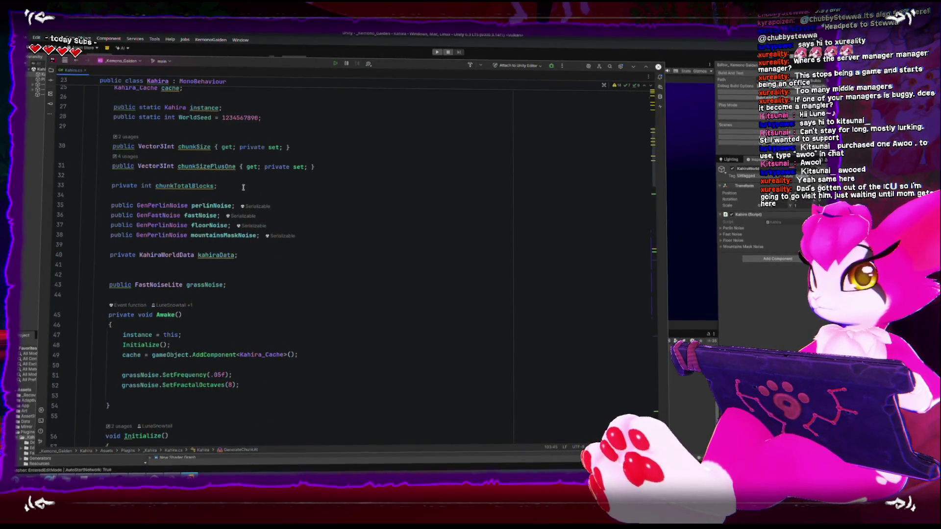
scroll(219, 191, down, 3)
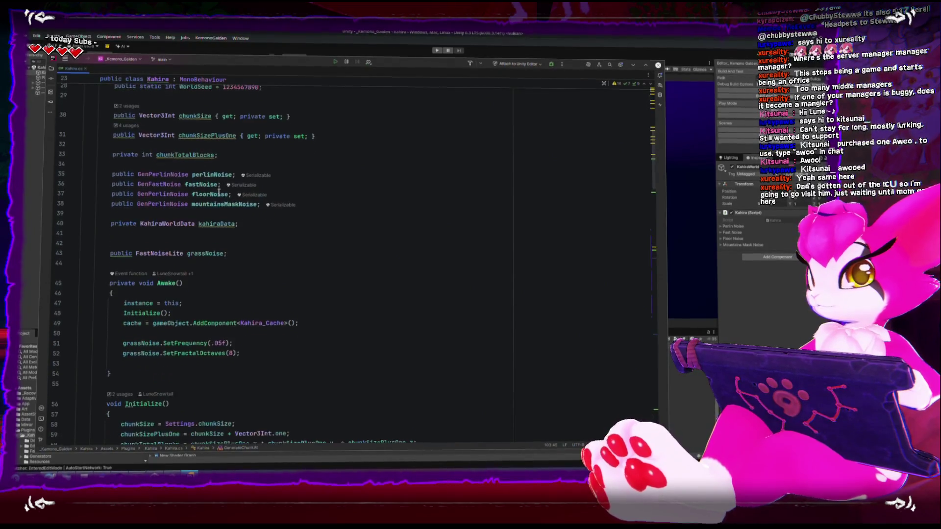
scroll(218, 191, down, 1)
scroll(223, 196, down, 2)
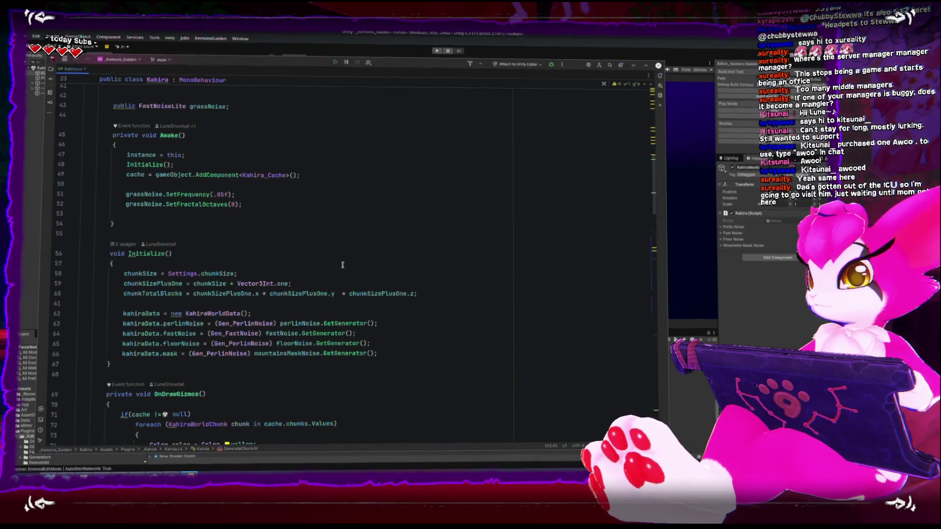
scroll(343, 266, down, 1)
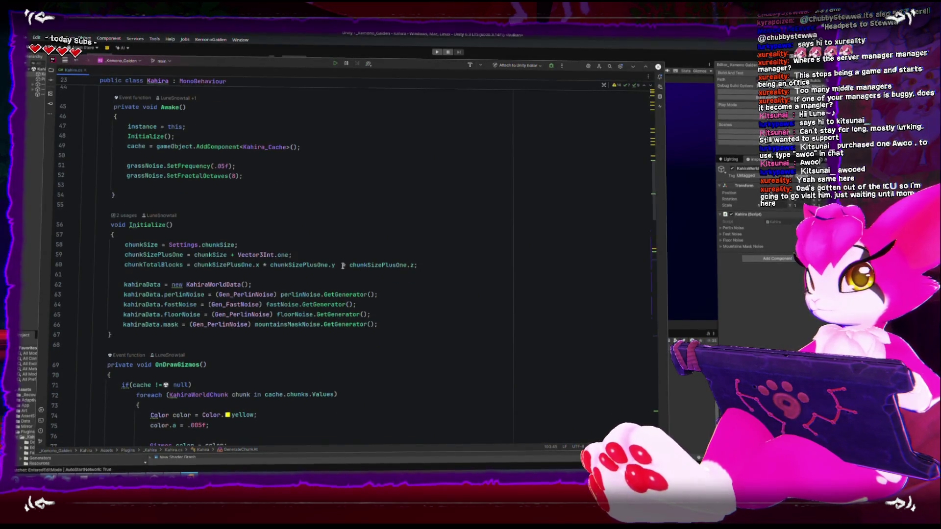
scroll(342, 265, down, 4)
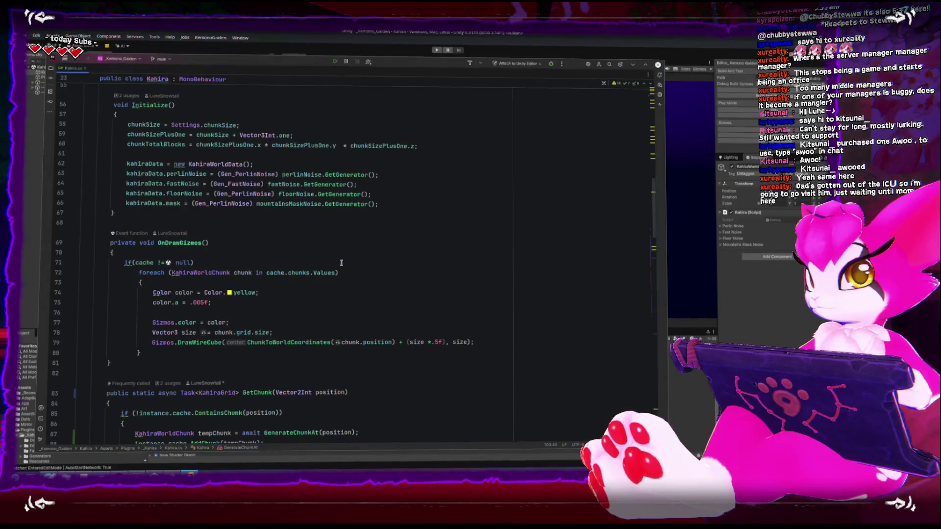
scroll(341, 262, down, 2)
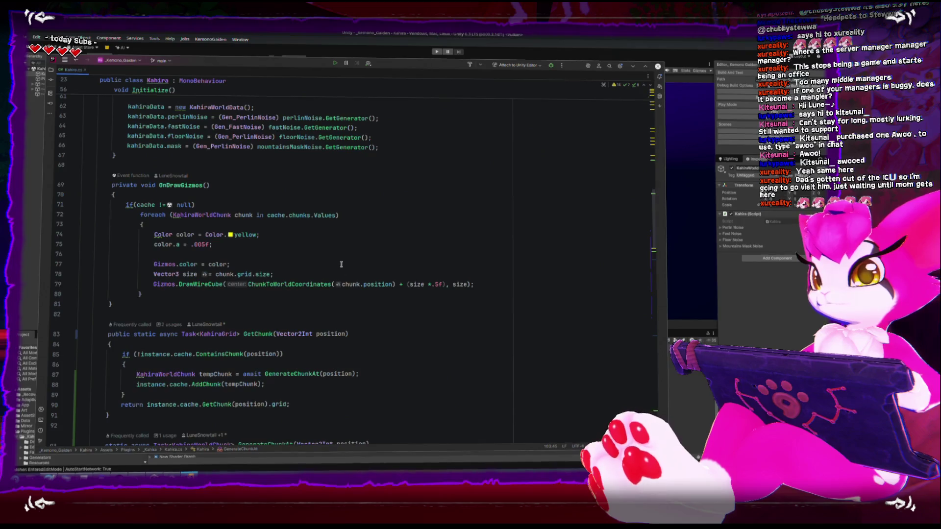
scroll(341, 265, down, 9)
scroll(337, 260, down, 15)
scroll(335, 260, up, 15)
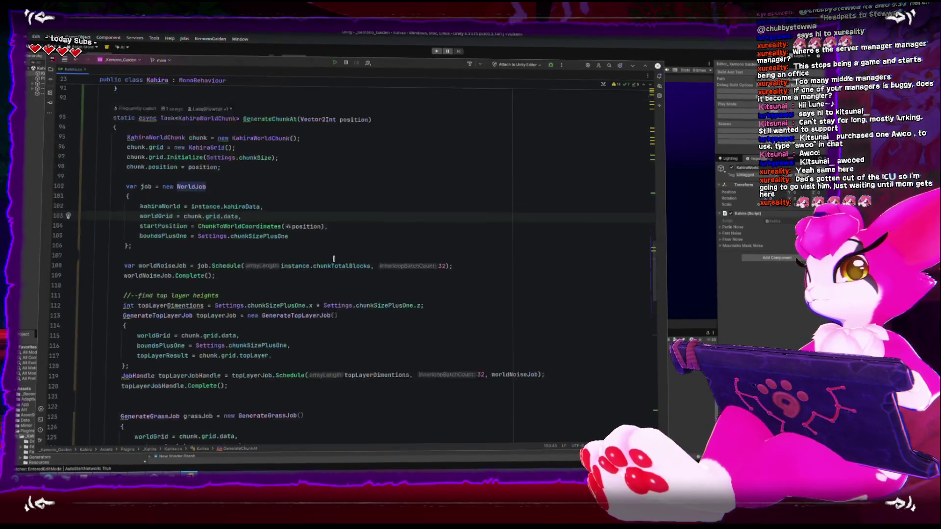
scroll(334, 259, up, 4)
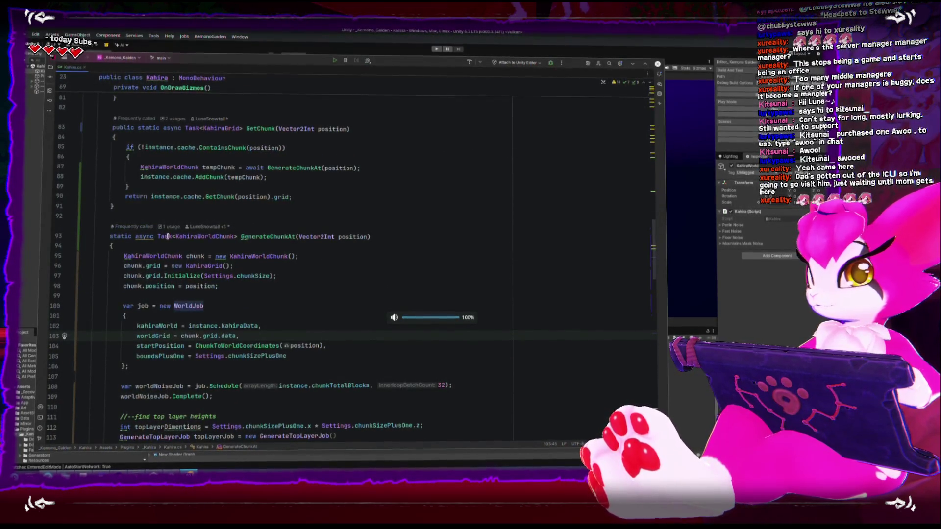
double_click(268, 236)
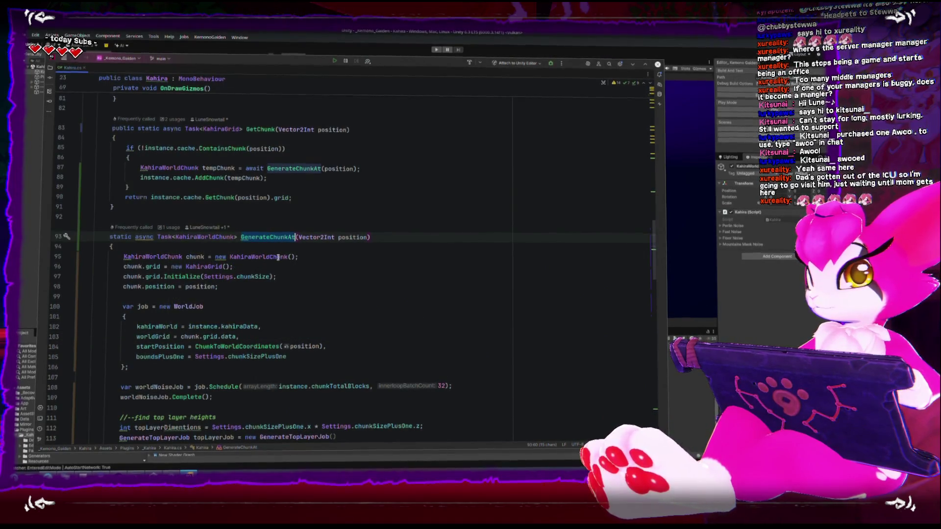
scroll(278, 258, down, 6)
scroll(278, 255, down, 4)
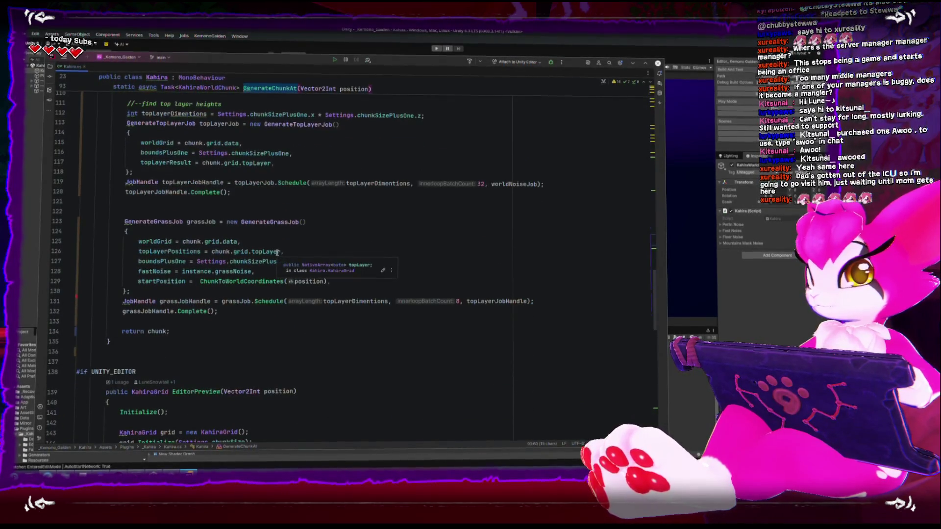
scroll(277, 252, down, 1)
scroll(277, 252, up, 13)
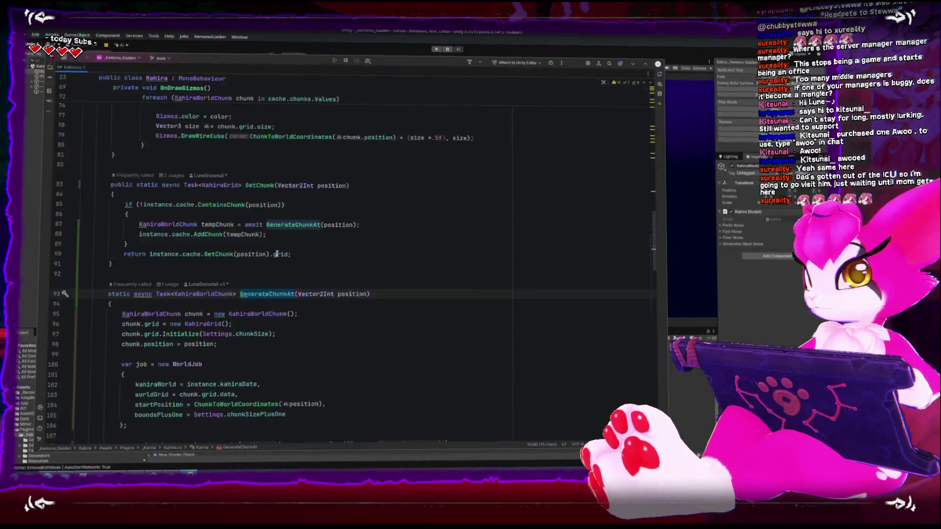
double_click(162, 203)
double_click(143, 312)
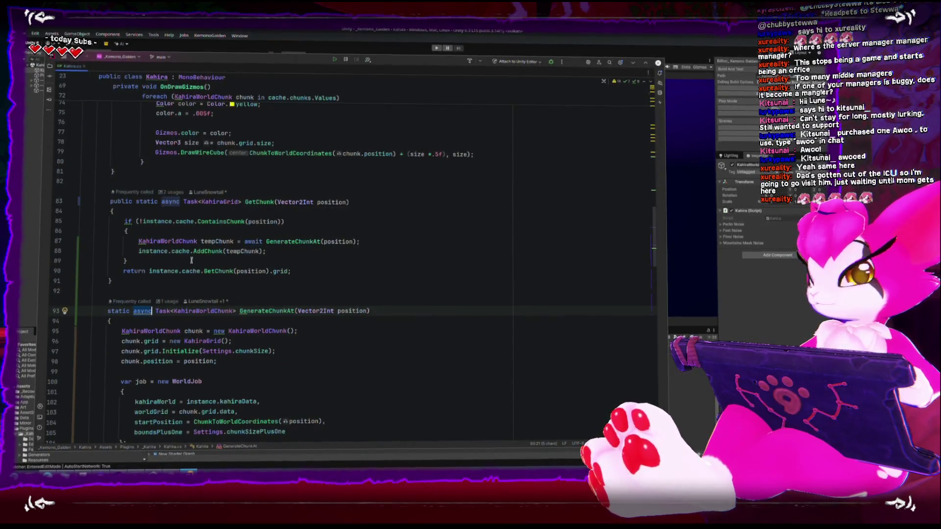
double_click(164, 205)
scroll(164, 207, up, 2)
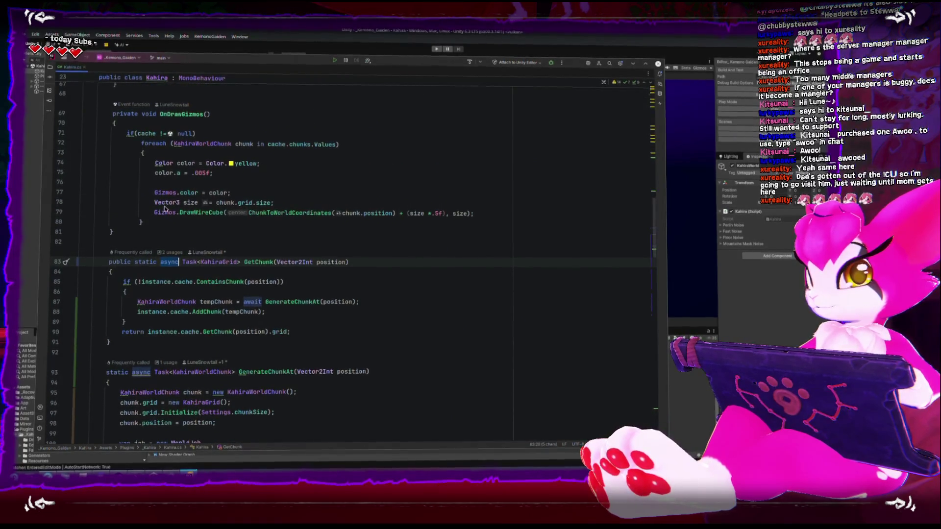
scroll(167, 212, up, 2)
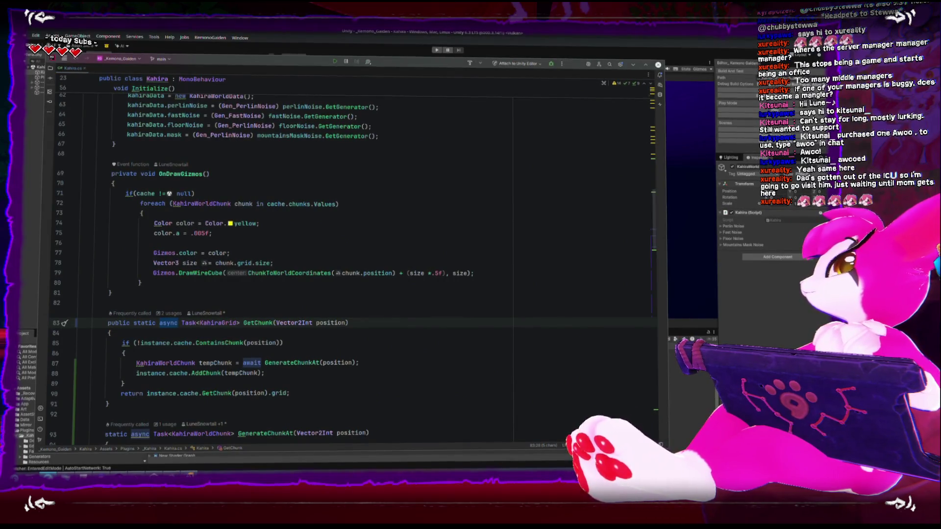
key(alt+Tab)
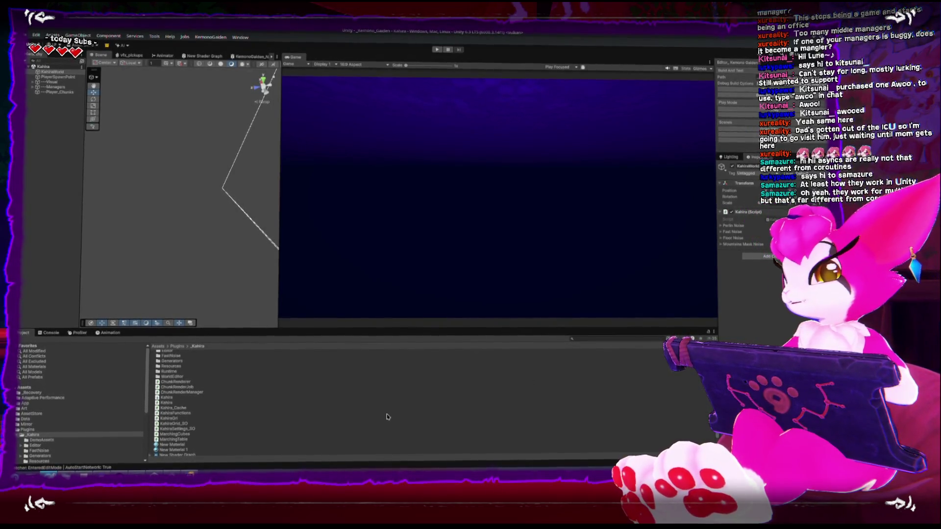
- Show the Kahira.cs Awake() method in Rider, then bring the KWrite network notes in front
click(196, 474)
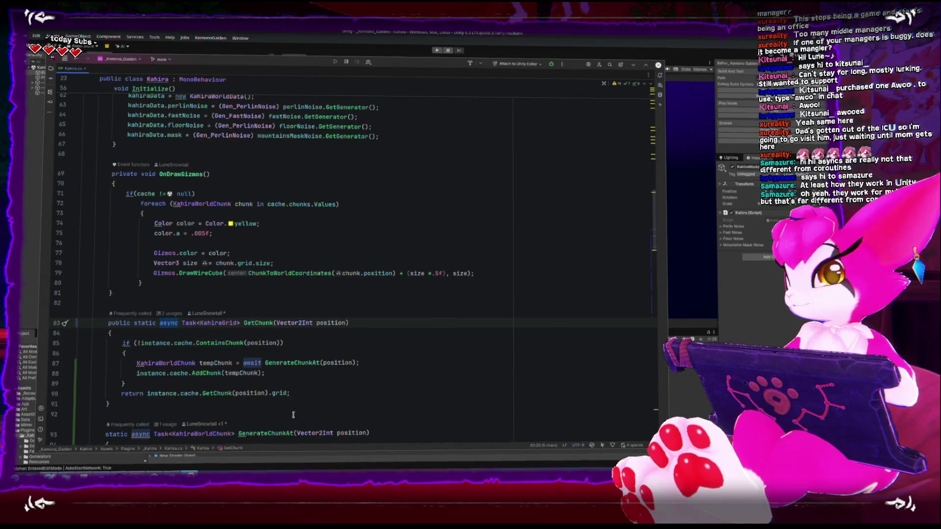
scroll(293, 415, up, 8)
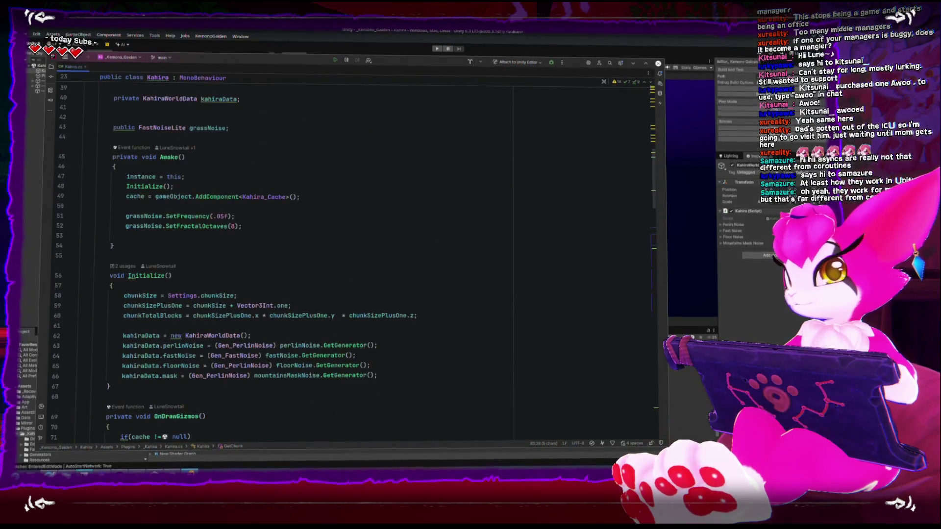
key(alt+Tab)
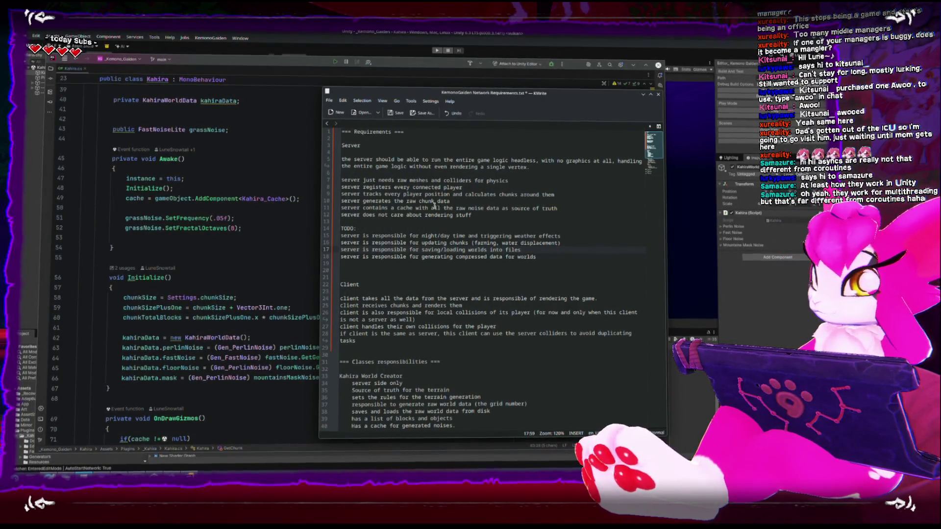
- Scroll the notes to the Server ChunkManager section, select it, then switch back to Unity
scroll(421, 289, down, 4)
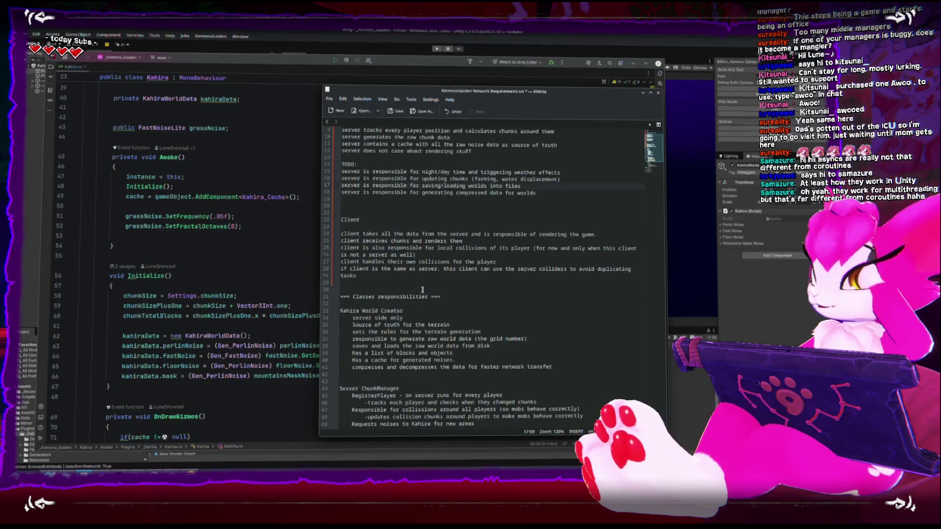
scroll(422, 290, down, 1)
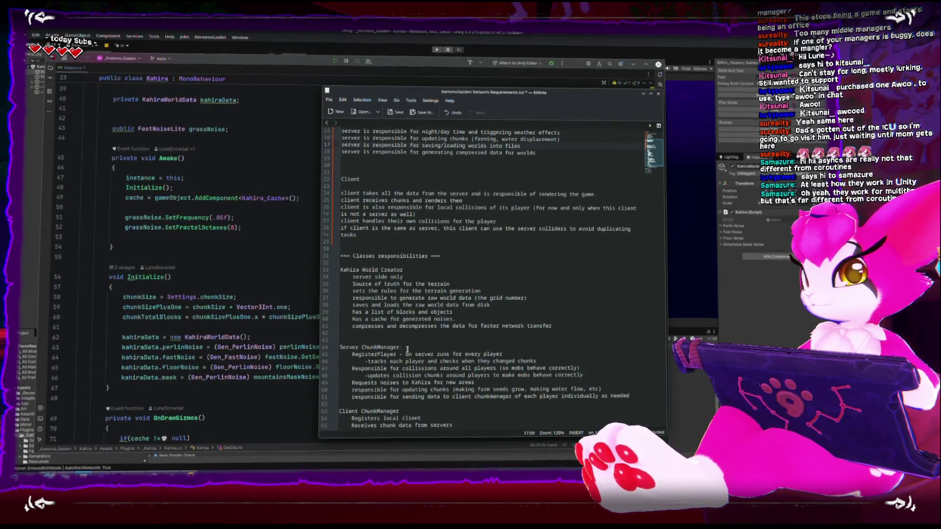
drag(399, 347, 343, 346)
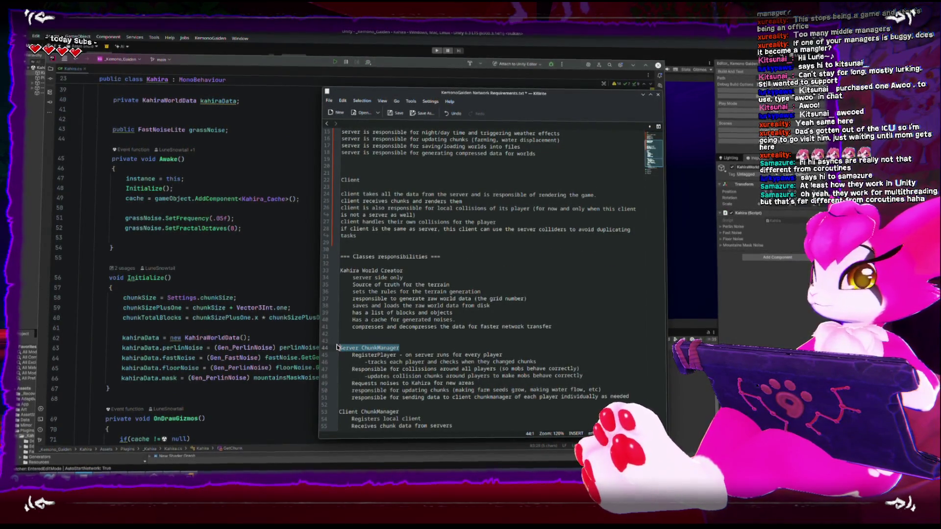
scroll(410, 338, down, 4)
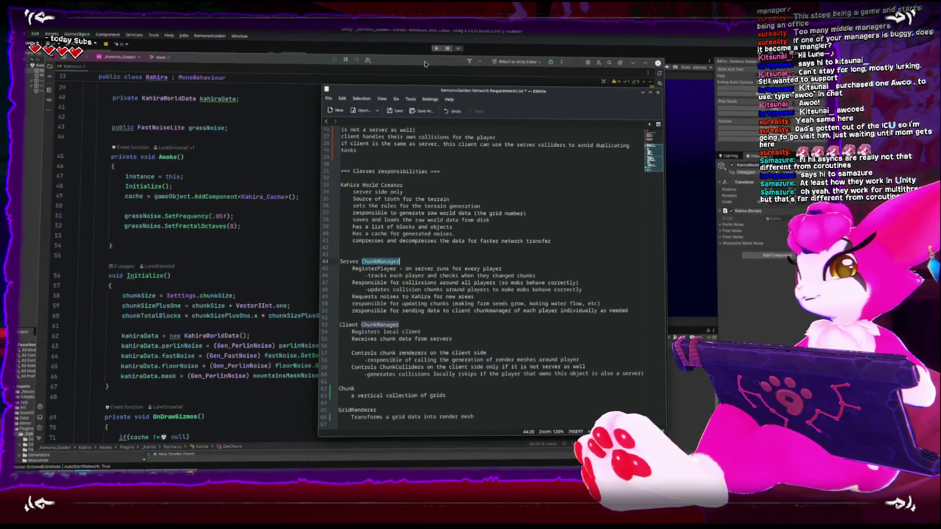
click(415, 41)
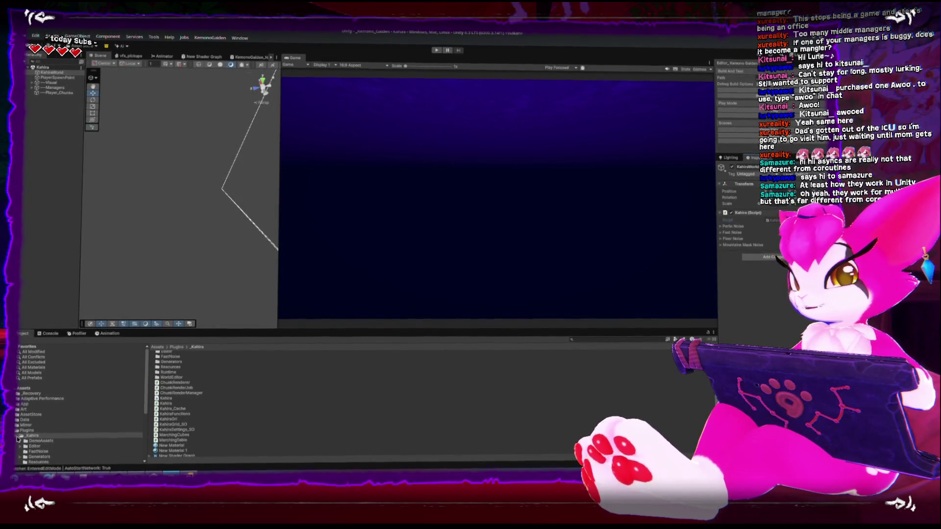
- Create a MonoBehaviour script named ServerChunkManager in Assets/Scripts/Gameplay, then enter Play mode
scroll(18, 438, down, 3)
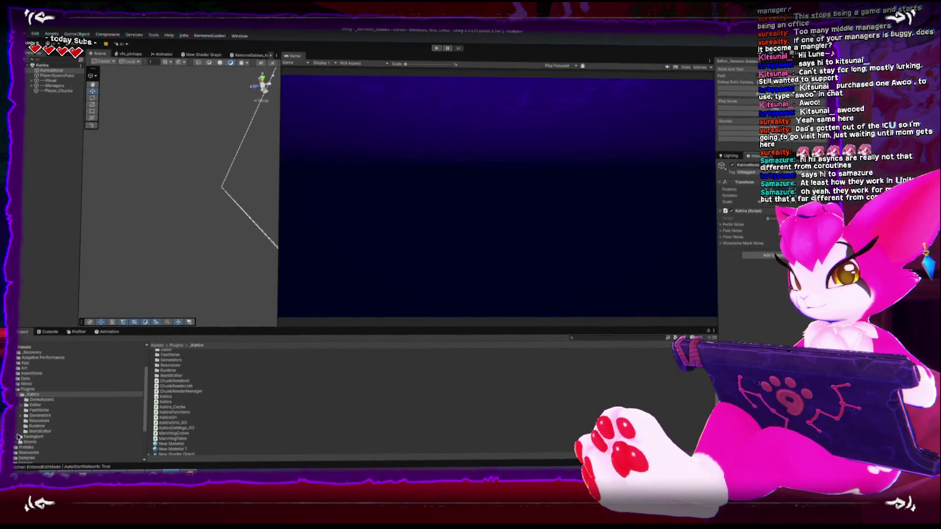
scroll(18, 436, down, 3)
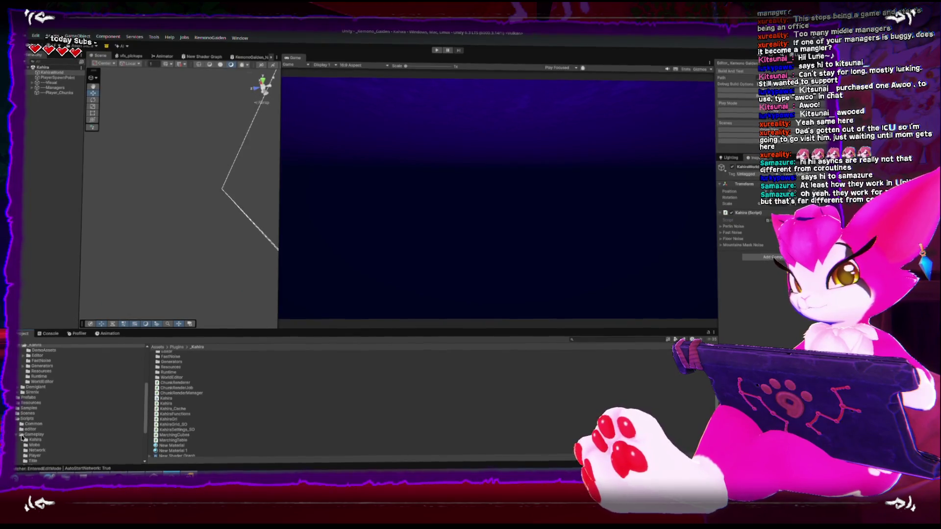
click(22, 435)
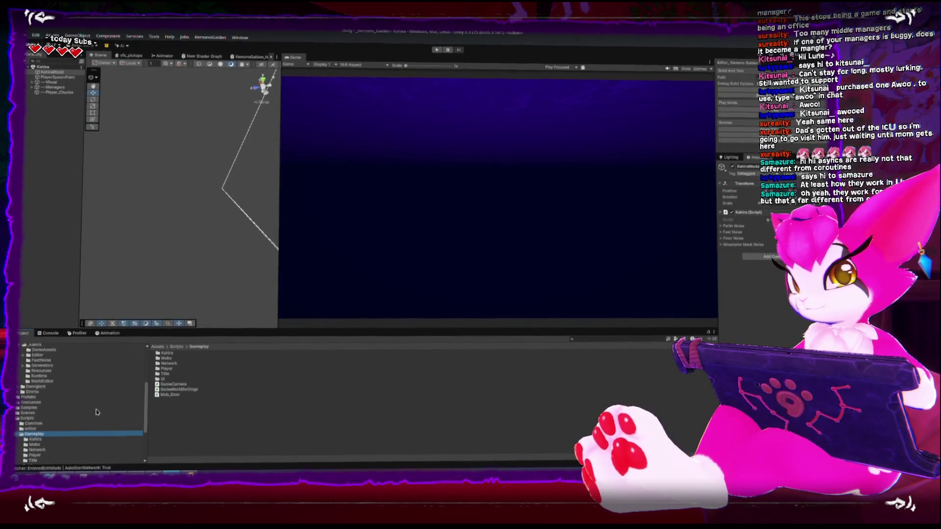
right_click(193, 434)
mouse_move(274, 226)
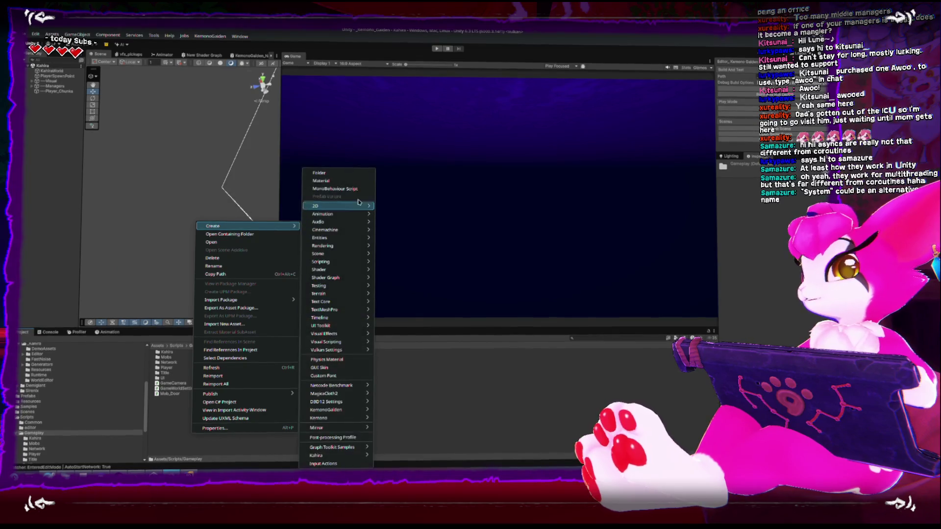
click(355, 191)
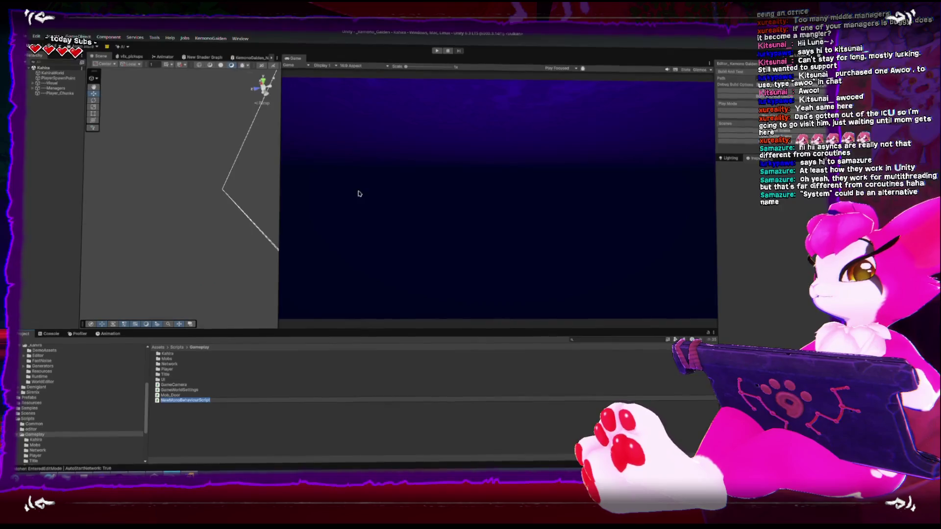
text(ChunkManager)
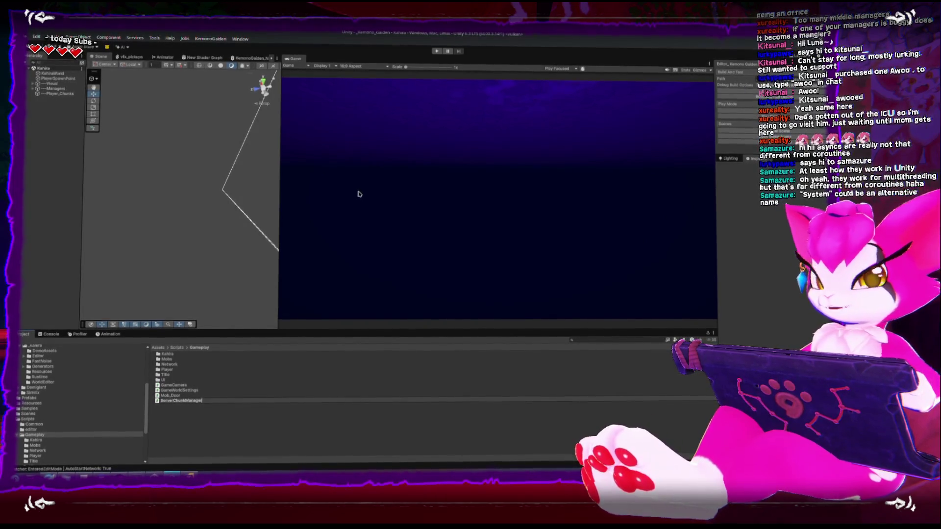
key(Return)
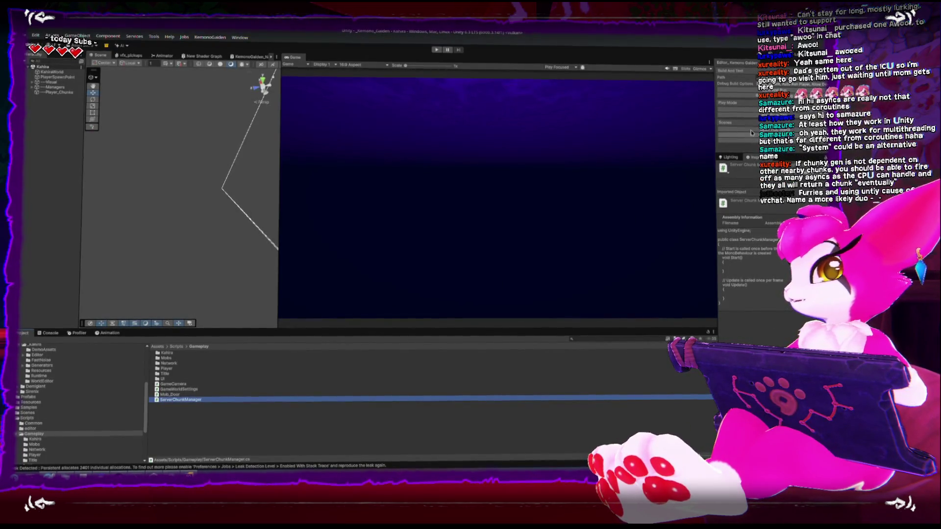
key(ctrl+p)
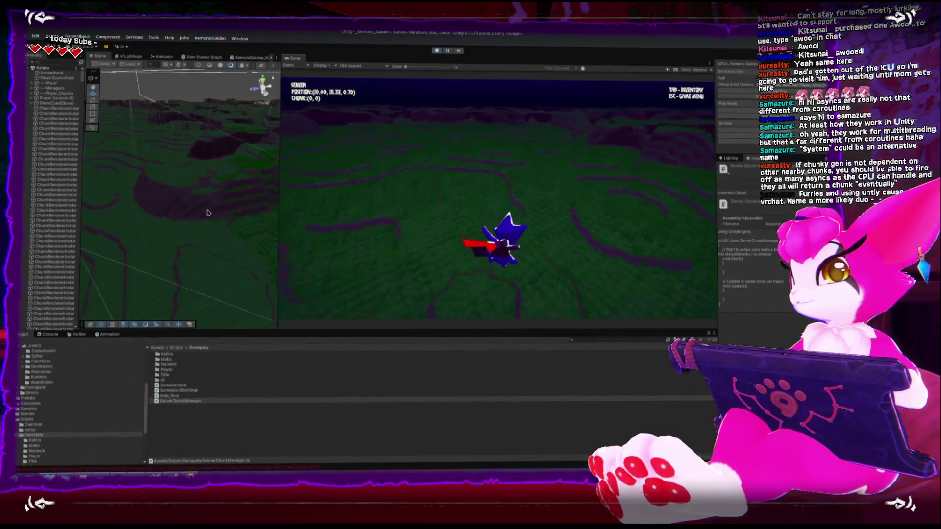
- Select a generated terrain chunk in the Scene view and orbit the camera to look down on it
click(226, 218)
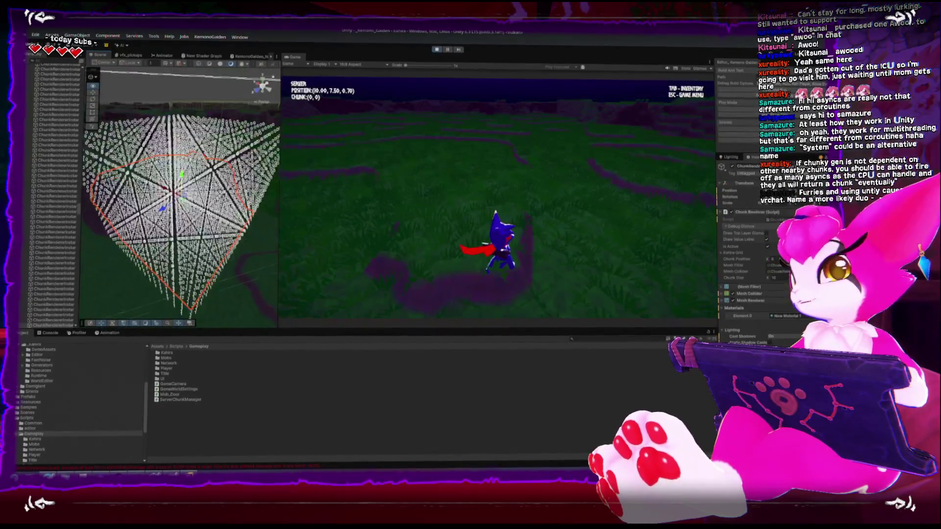
drag(182, 110, 177, 145)
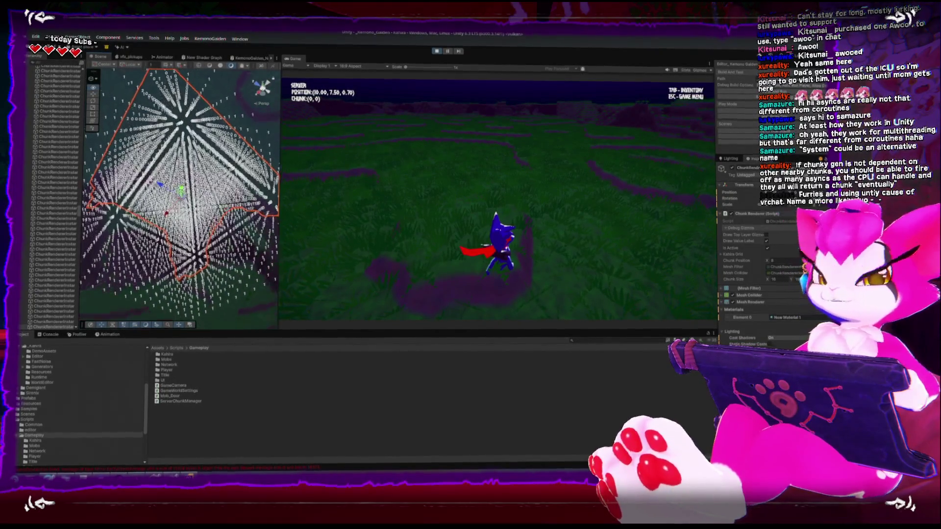
drag(186, 127, 182, 128)
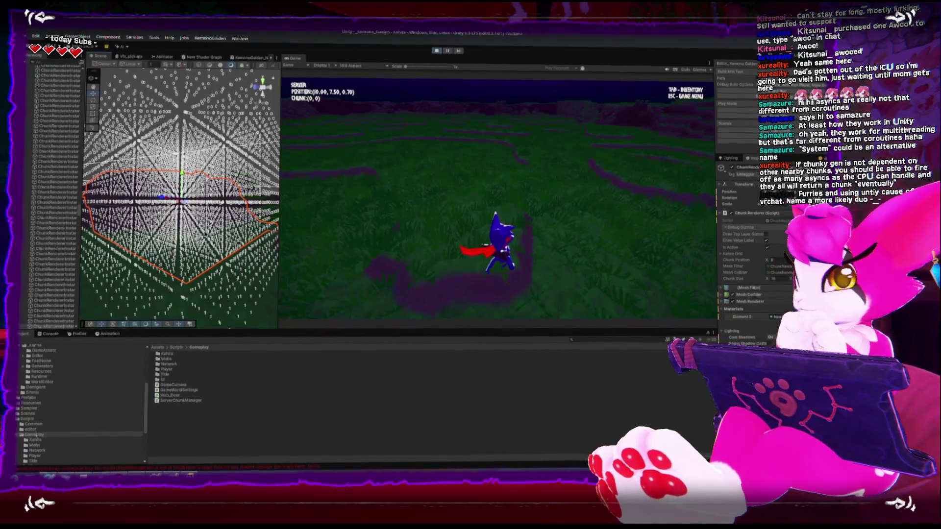
mouse_move(187, 177)
mouse_down()
mouse_move(240, 179)
mouse_move(162, 270)
mouse_up()
mouse_move(184, 197)
mouse_down()
mouse_move(241, 73)
mouse_move(137, 204)
mouse_up()
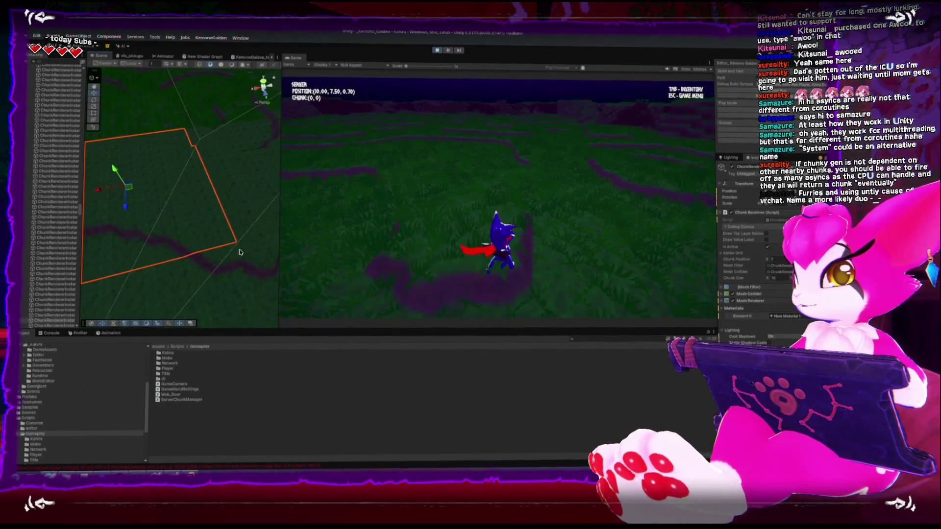
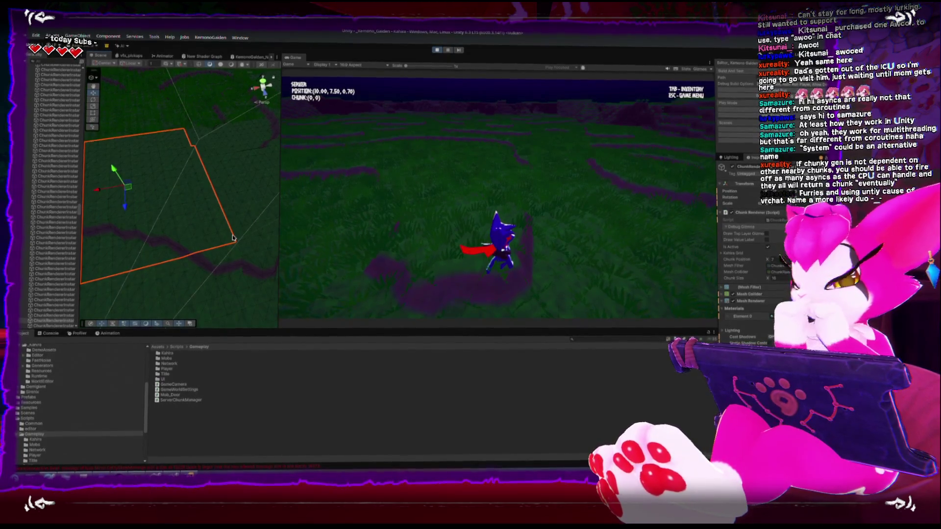
- Orbit the scene view around the chunk to inspect its point-grid gizmos from several angles
mouse_move(195, 195)
mouse_down()
mouse_move(186, 230)
mouse_move(170, 245)
mouse_move(176, 231)
mouse_move(199, 260)
mouse_move(212, 222)
mouse_up()
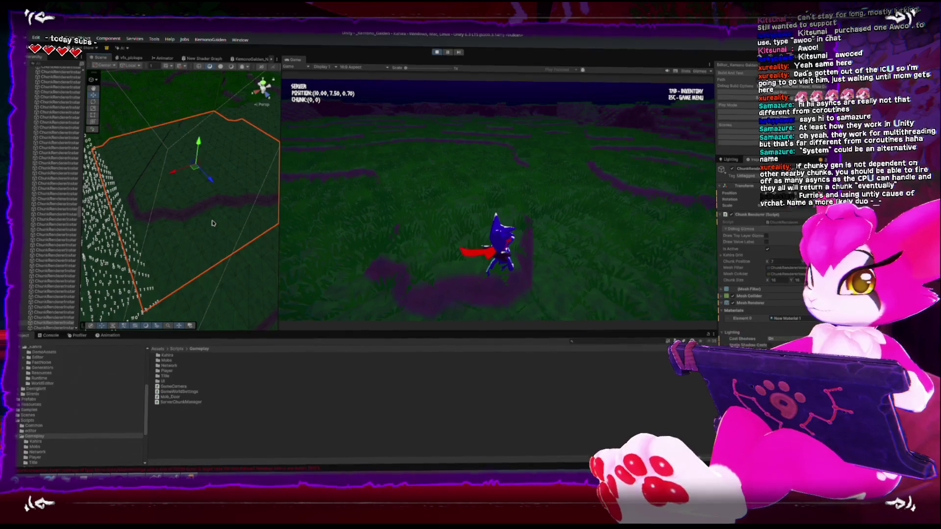
drag(213, 223, 188, 157)
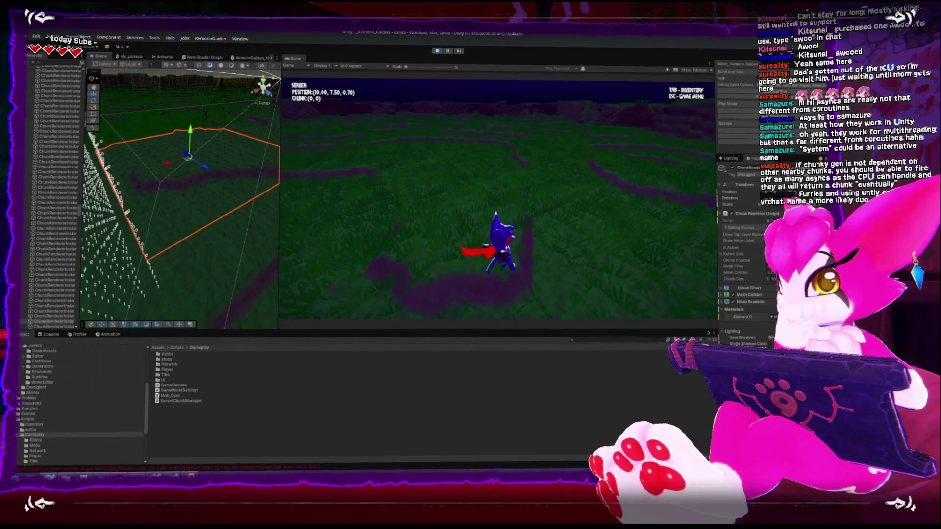
drag(178, 189, 203, 151)
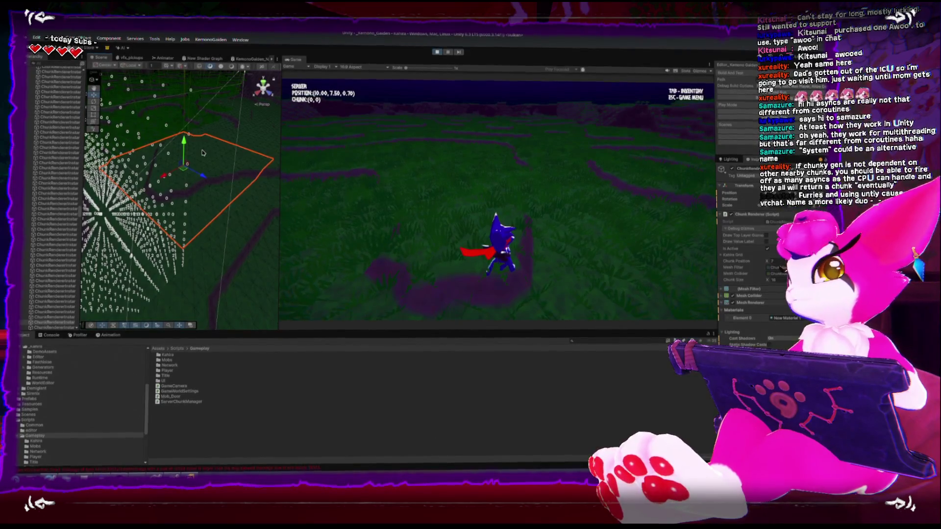
mouse_move(203, 154)
mouse_down()
mouse_move(184, 183)
mouse_move(198, 185)
mouse_up()
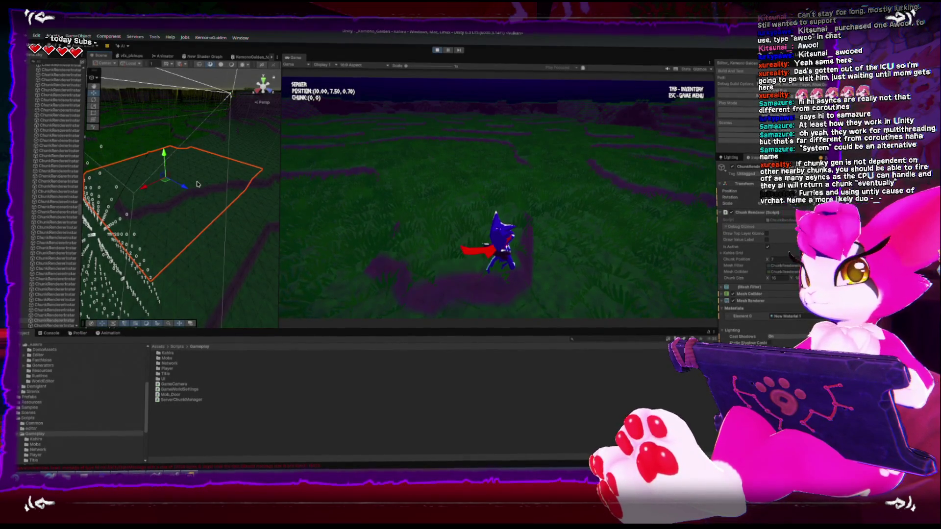
drag(213, 180, 212, 171)
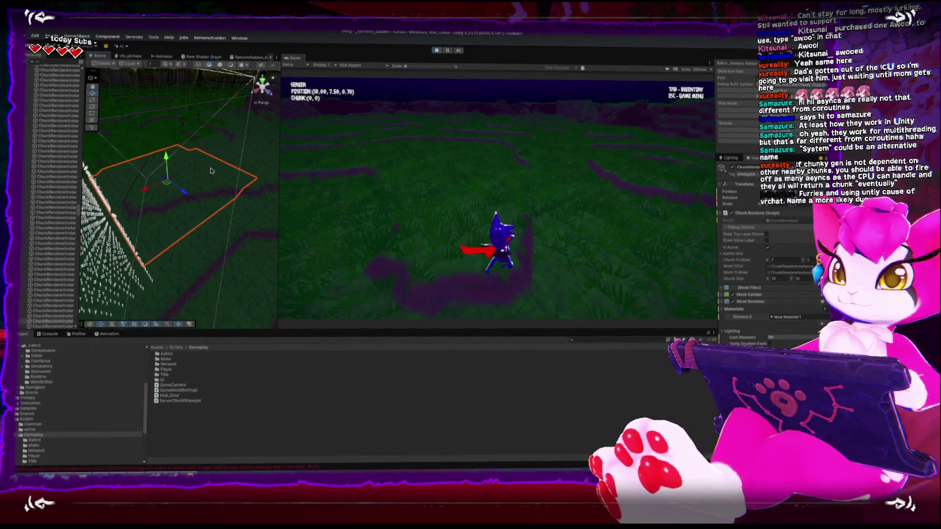
mouse_move(211, 171)
mouse_down()
mouse_move(151, 164)
mouse_move(234, 218)
mouse_move(204, 182)
mouse_up()
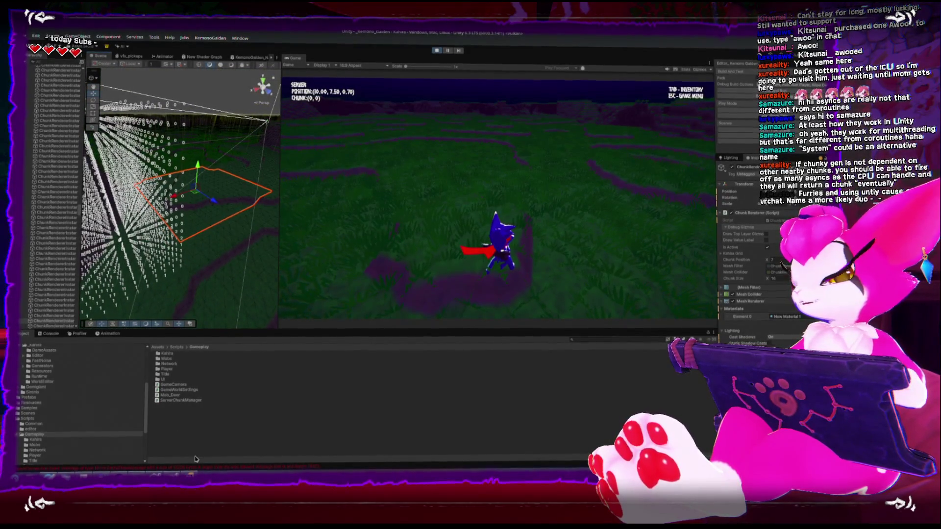
mouse_move(193, 208)
mouse_down()
mouse_move(184, 218)
mouse_move(194, 171)
mouse_up()
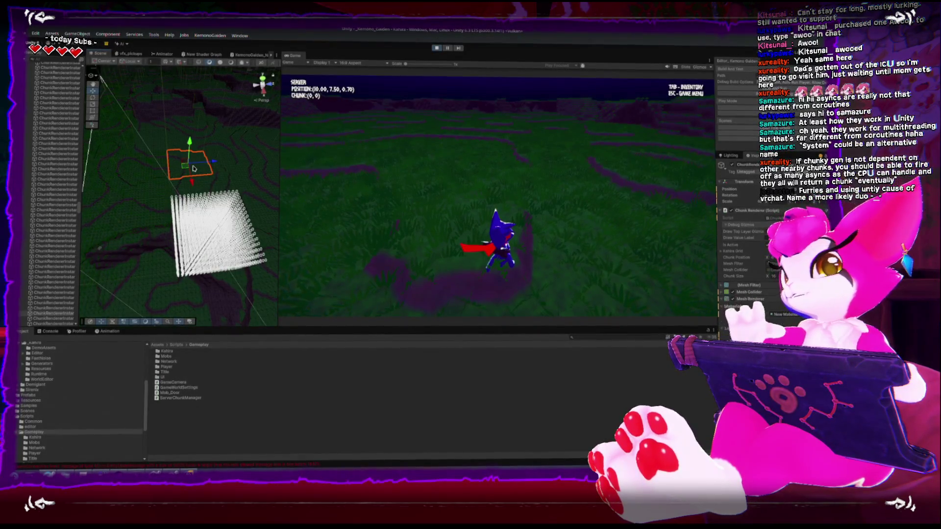
drag(193, 168, 194, 212)
- Frame the chunk, turn off its point-cloud debug gizmos, and exit Play mode
key(f)
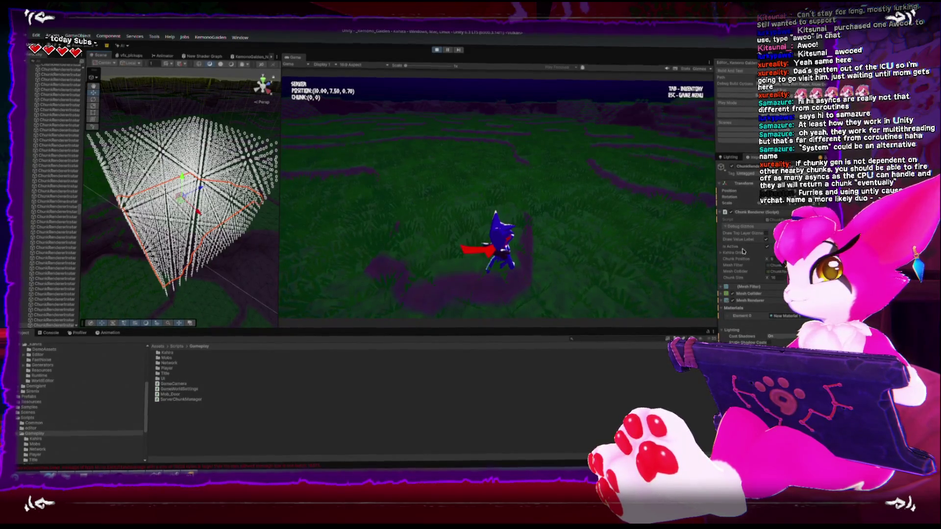
click(766, 242)
drag(169, 206, 167, 181)
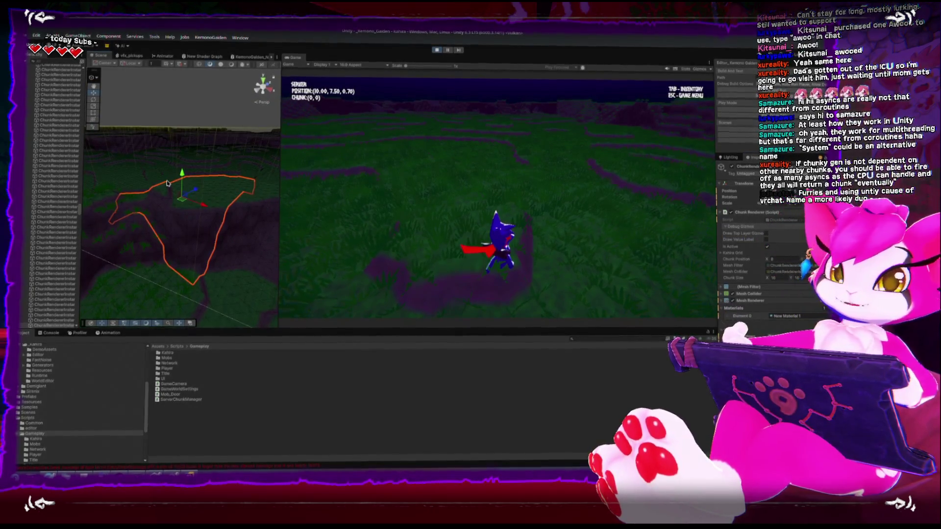
mouse_move(191, 234)
mouse_down()
mouse_move(201, 280)
mouse_move(198, 192)
mouse_up()
key(ctrl+p)
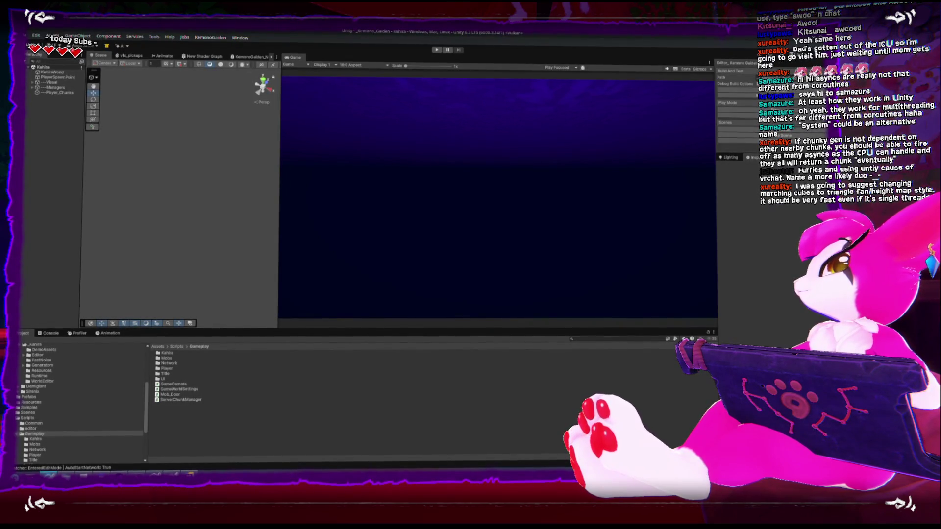
- Search DuckDuckGo images for 'triangle fan 3d mesh'
key(alt+Tab)
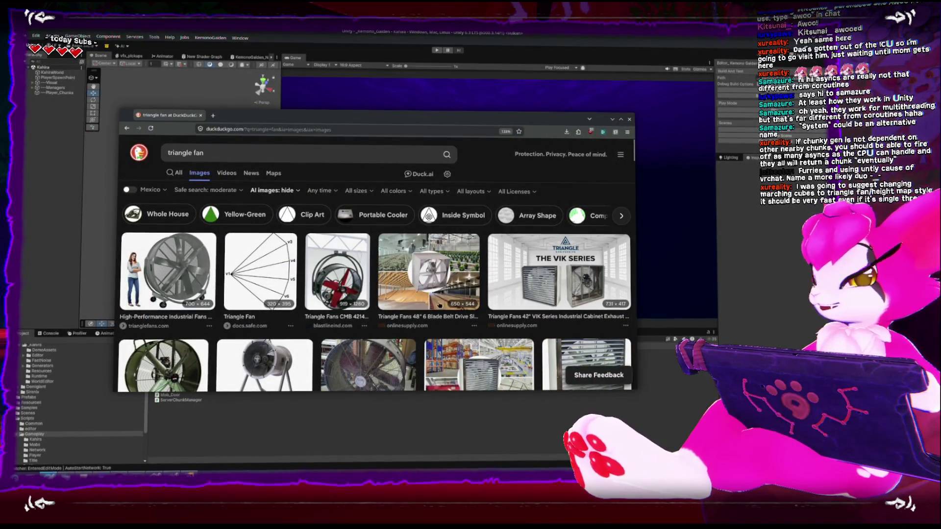
scroll(427, 301, down, 2)
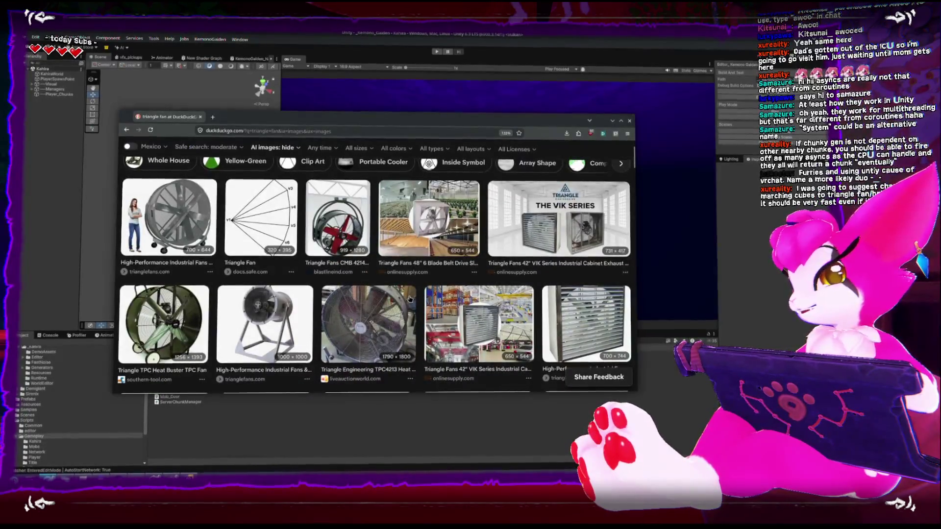
scroll(392, 299, up, 2)
key(slash)
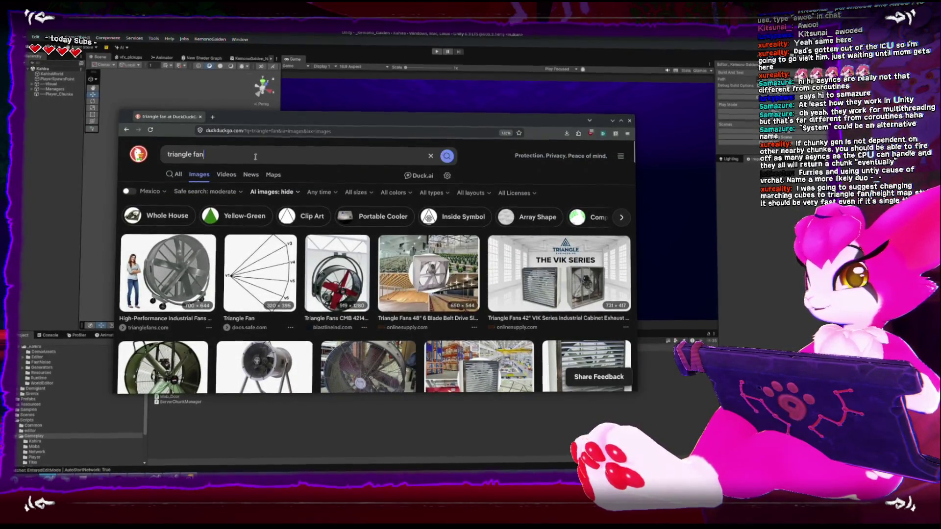
text( alg)
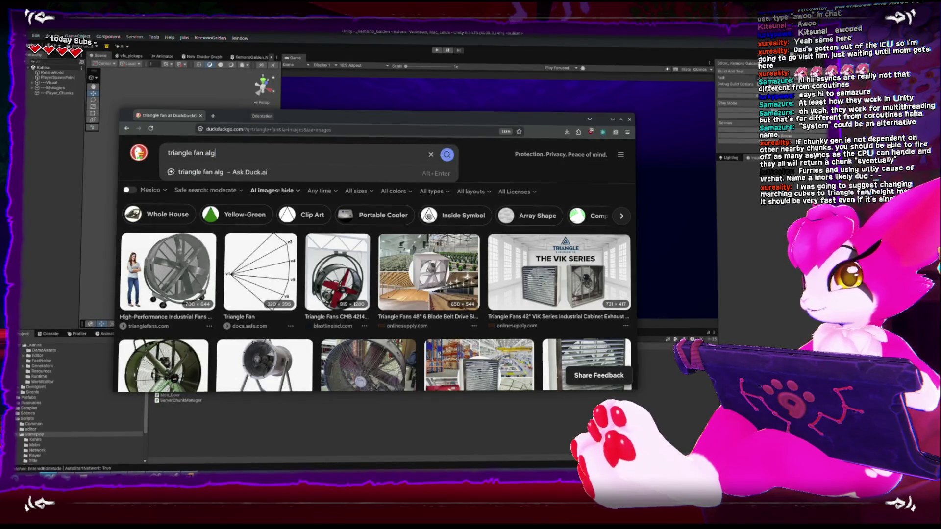
text(h)
key(Return)
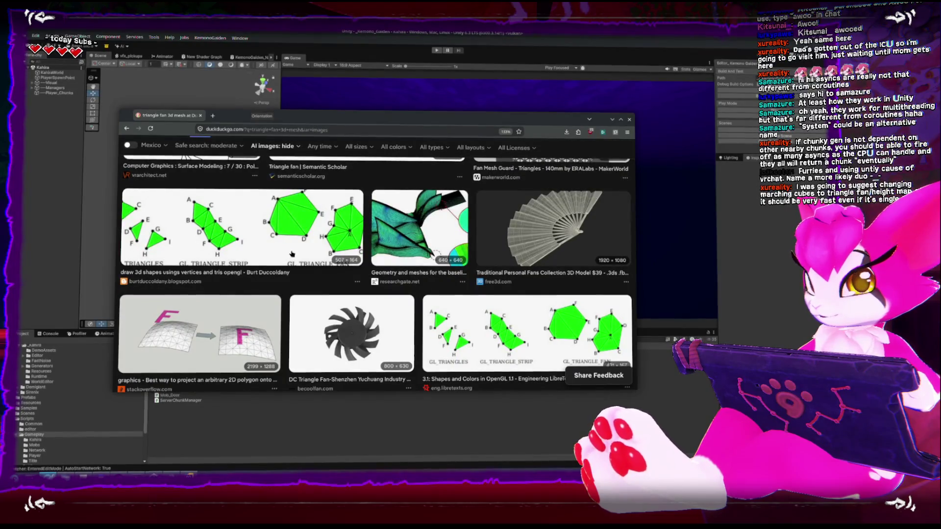
- Browse the triangle fan image results, then put the browser away to return to Unity
scroll(290, 255, down, 2)
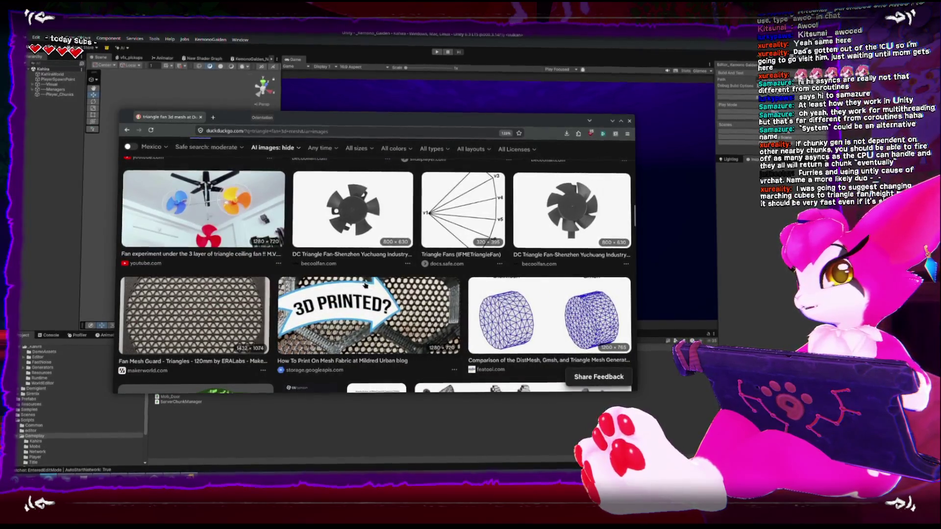
drag(365, 285, 367, 249)
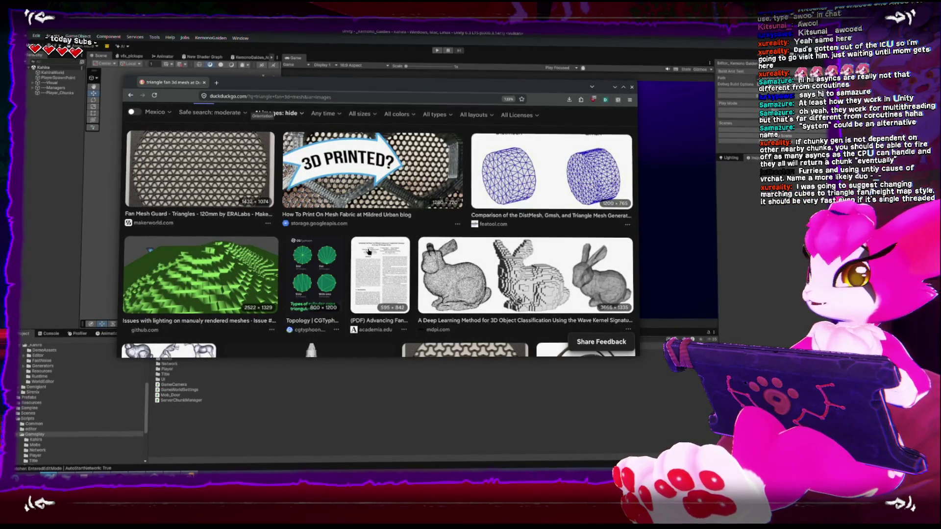
key(alt+Tab)
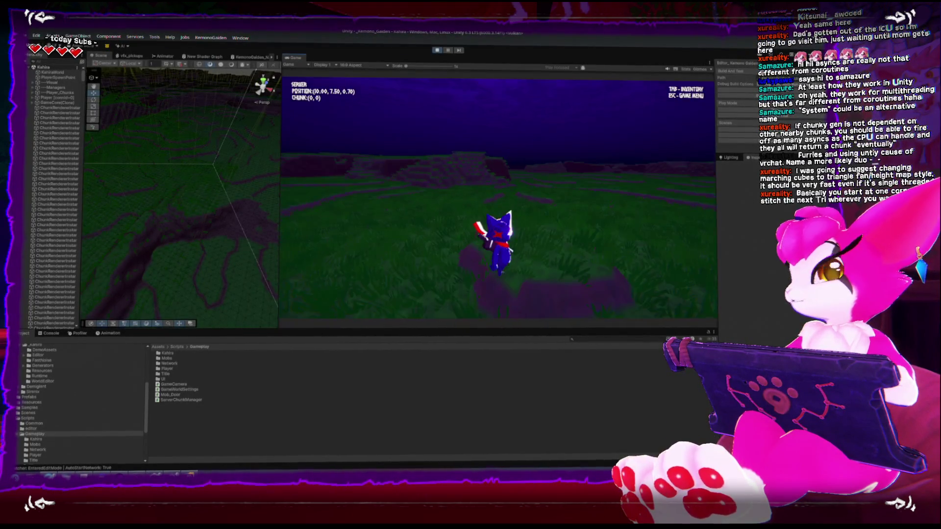
- Run the player across the terrain through chunks (1,1), (1,2) and (2,2)
key(w)
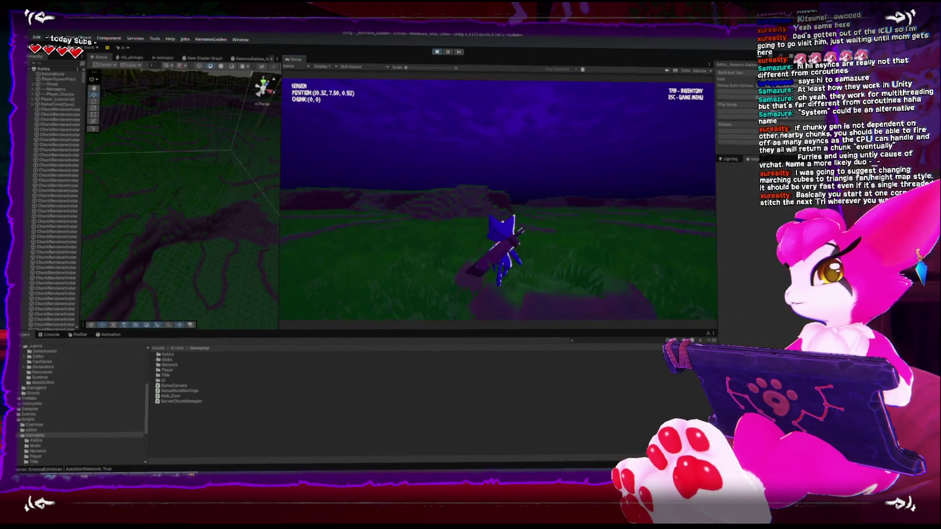
key(w)
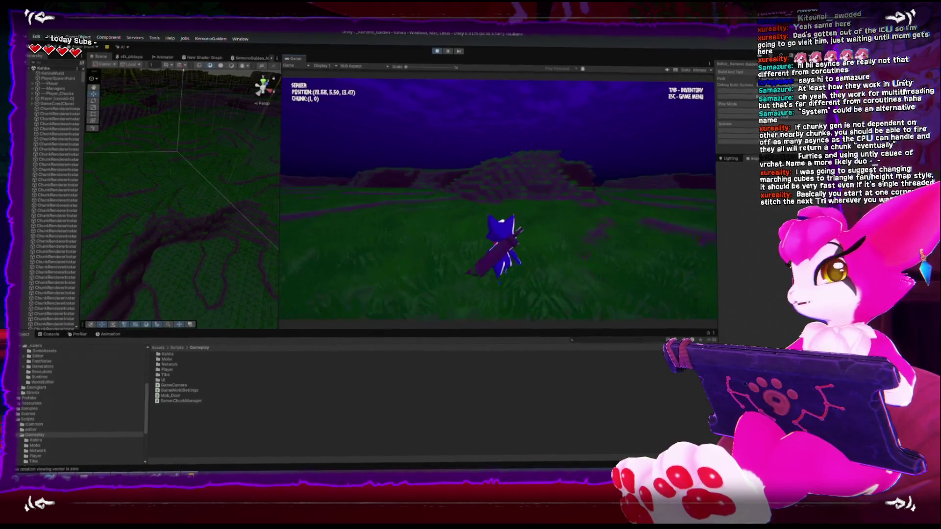
key(w)
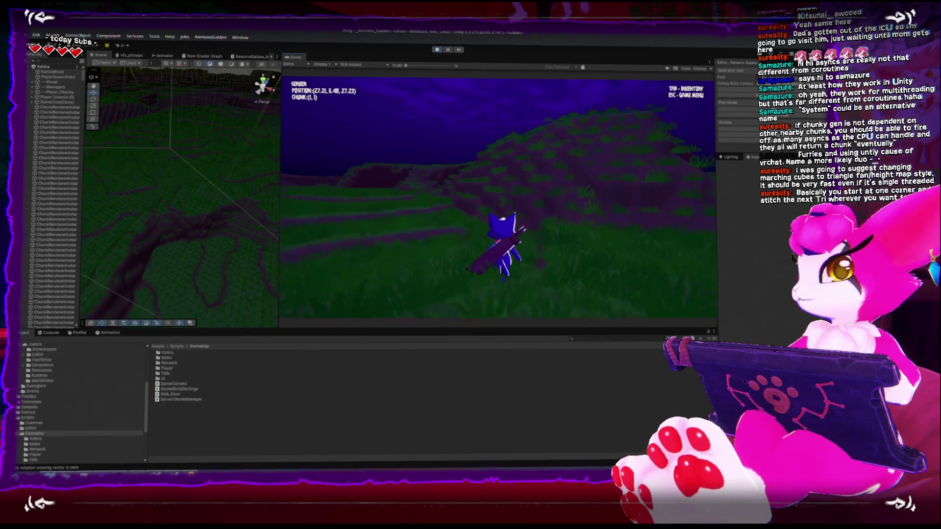
key(w)
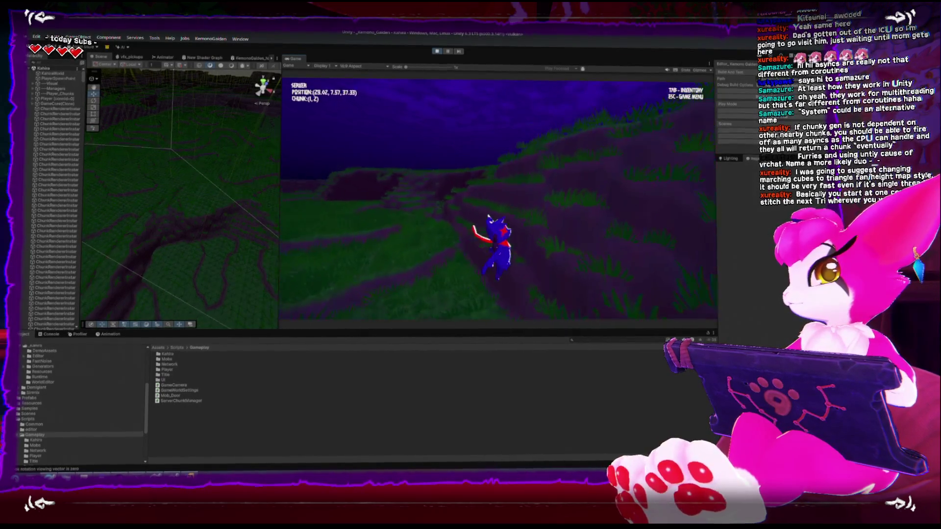
key(w)
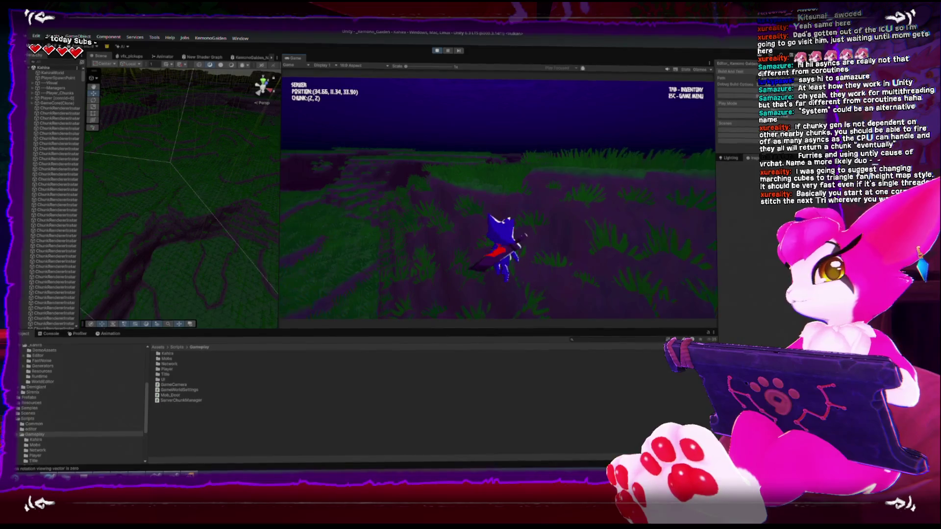
key(w)
key(w)
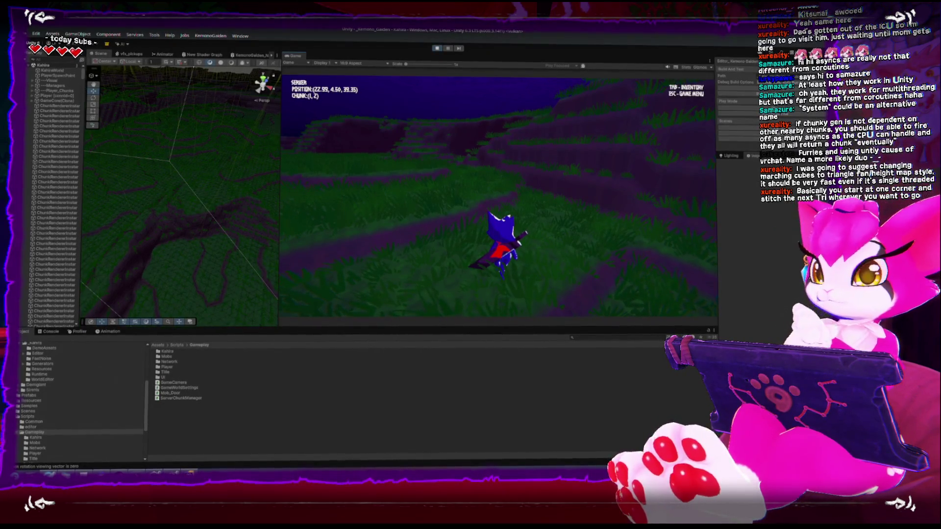
key(w)
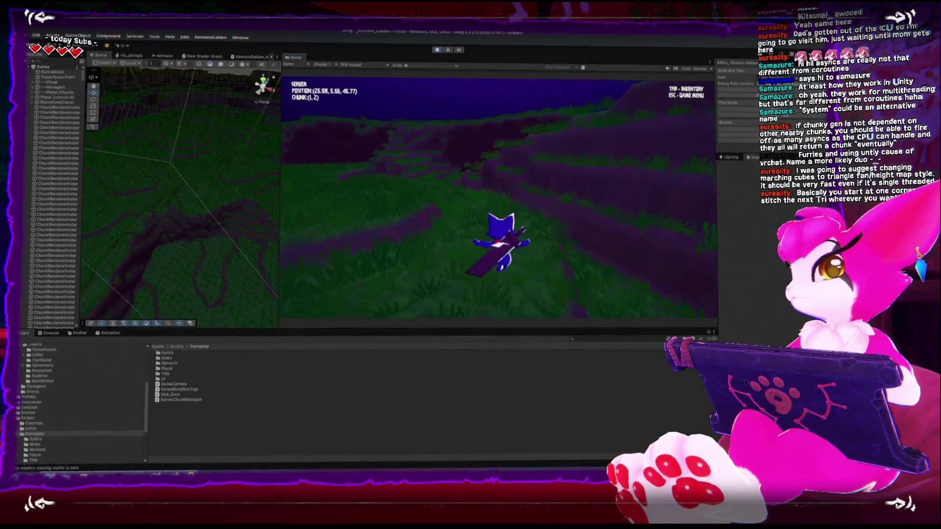
key(w)
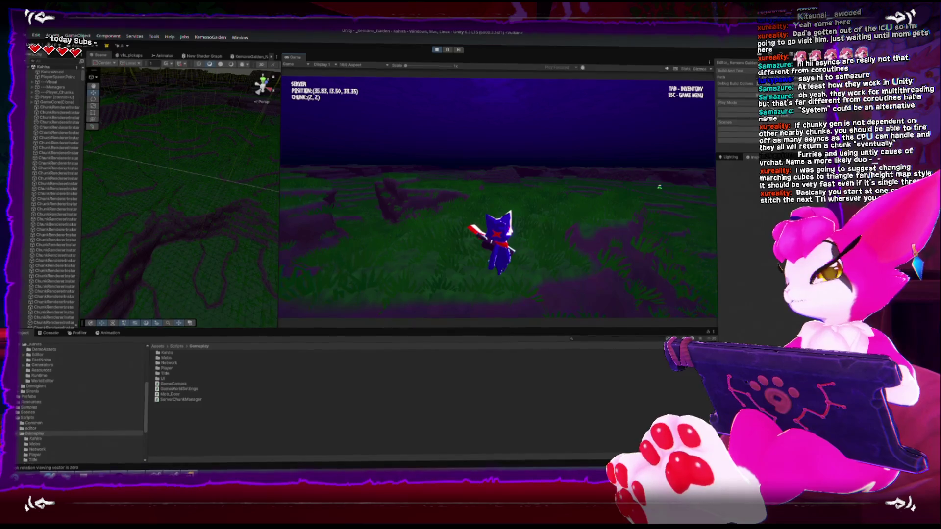
- Stop Play mode and open the ServerChunkManager script from the Gameplay folder
mouse_move(497, 196)
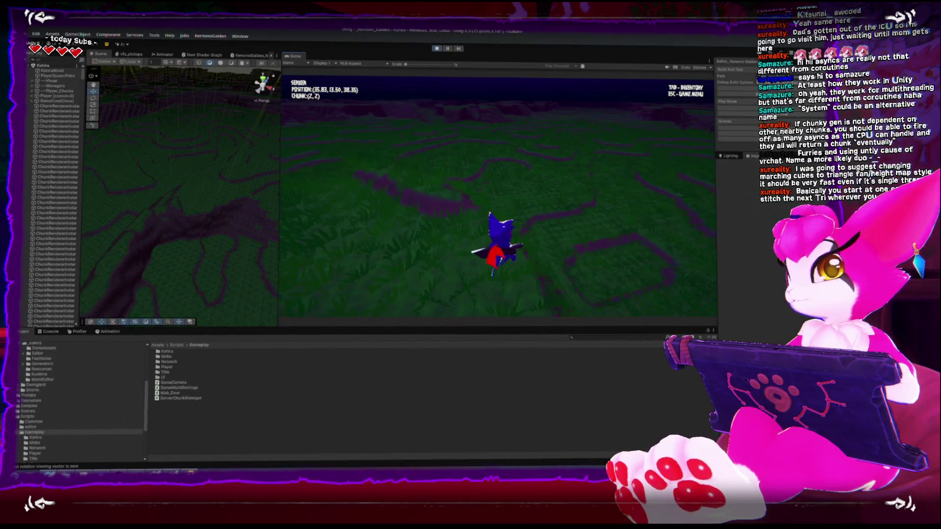
key(Escape)
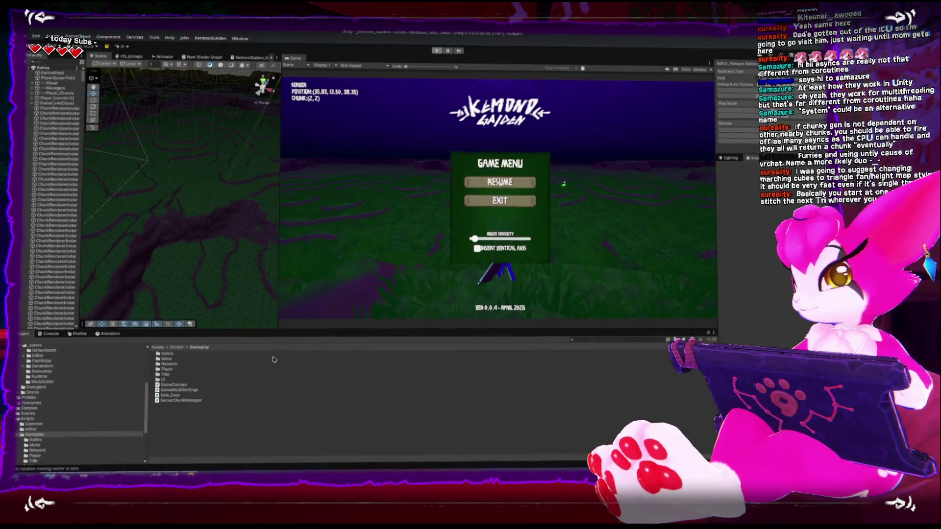
key(ctrl+p)
click(202, 400)
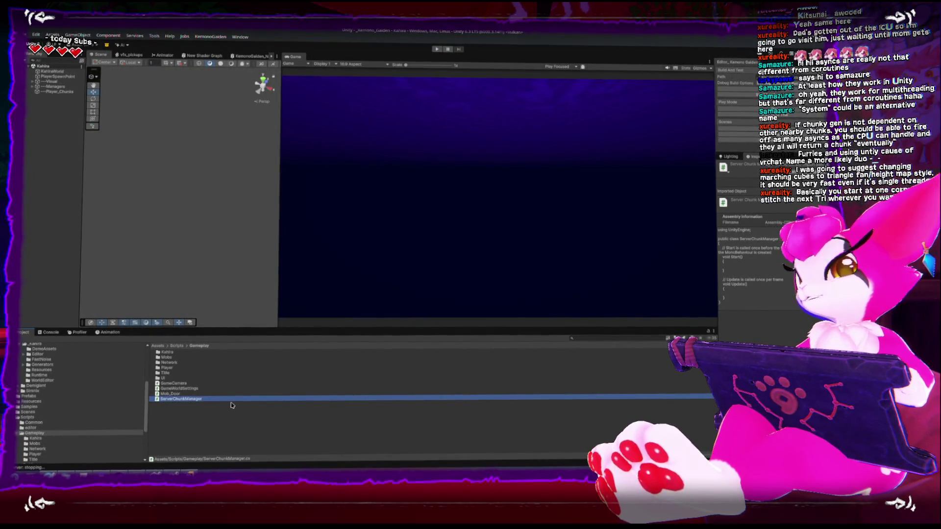
click(192, 407)
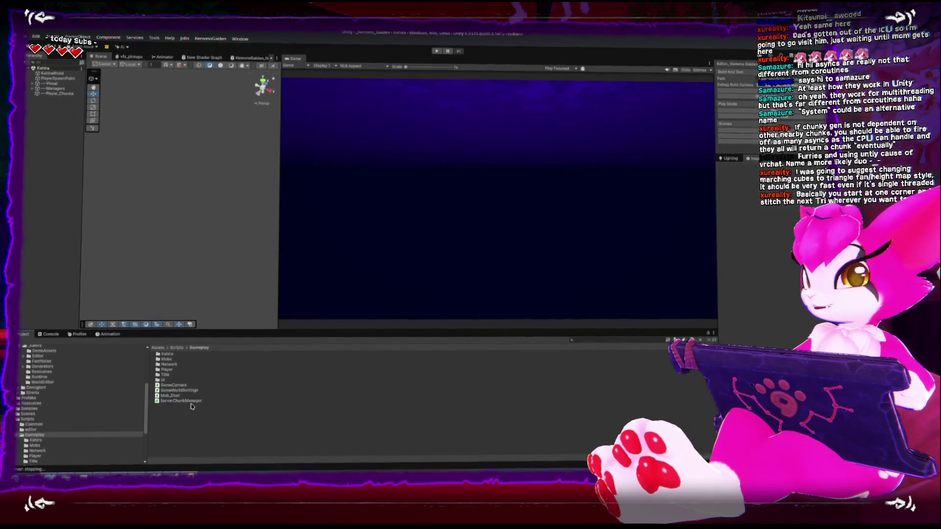
double_click(192, 402)
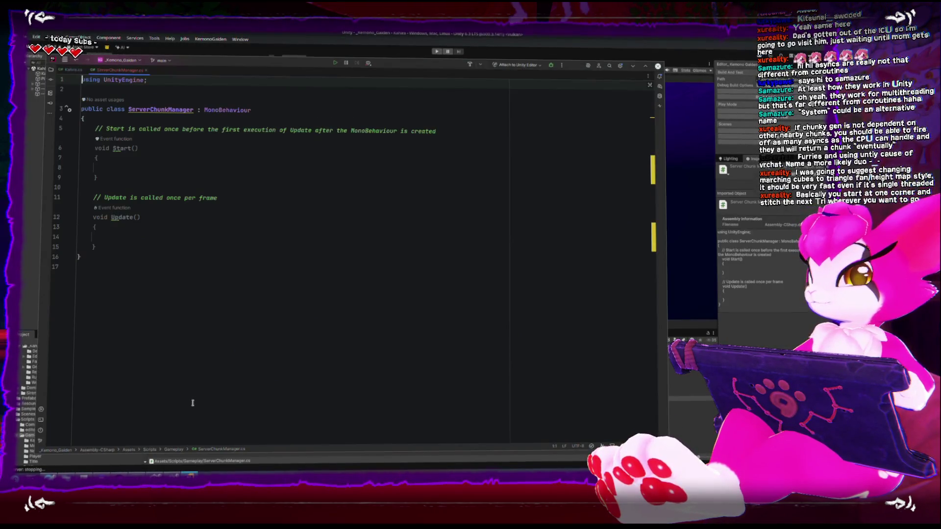
- Rename the ServerChunkManager class to SeverChunkSystem via Refactor > Rename
right_click(173, 108)
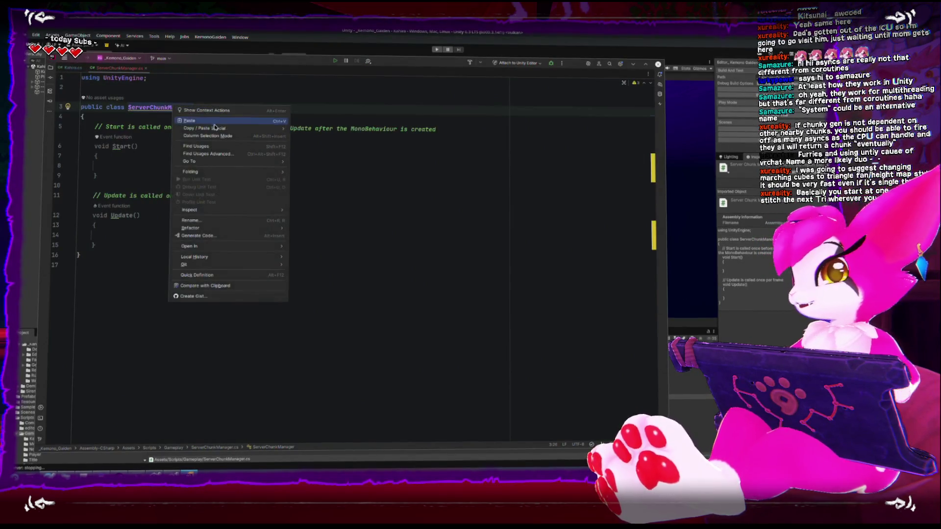
click(212, 224)
text(SeverChunkSystem)
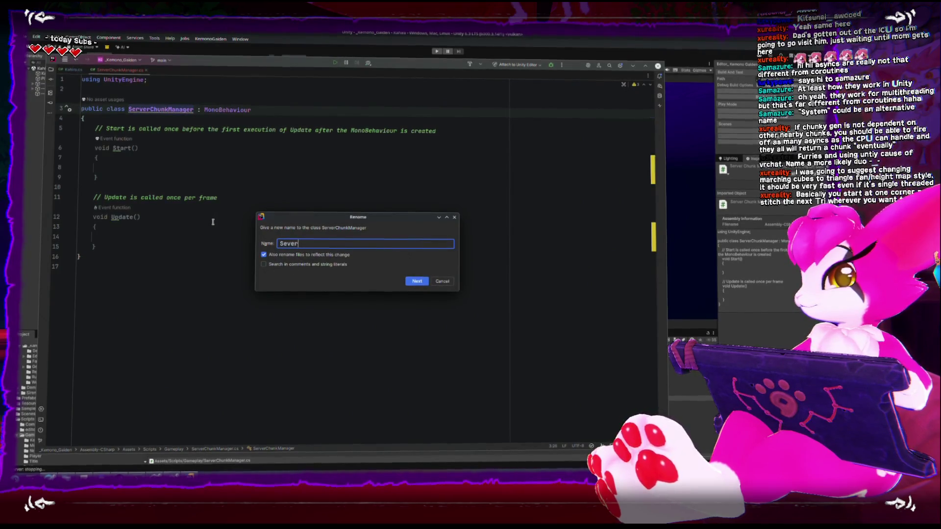
key(Return)
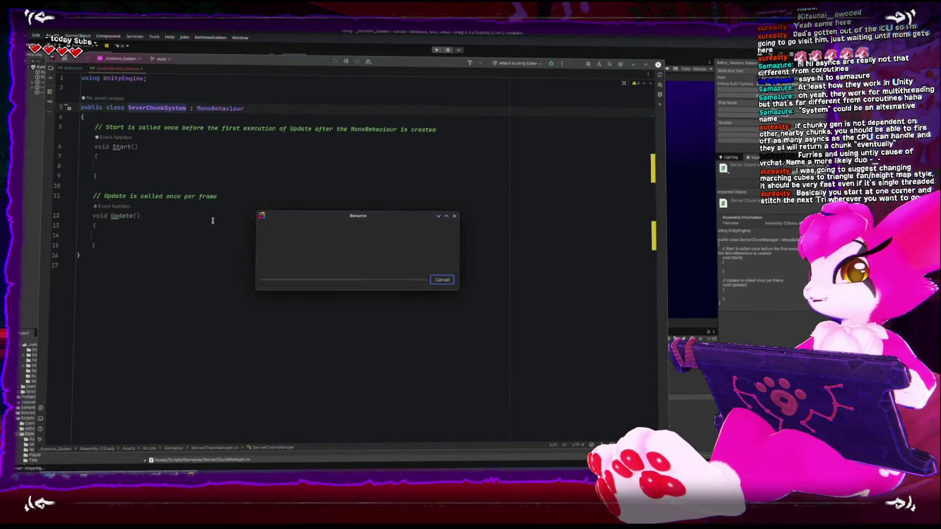
- Delete the empty Start and Update methods, leaving an empty class
mouse_move(104, 246)
mouse_down()
mouse_move(93, 139)
mouse_move(78, 128)
mouse_up()
key(BackSpace)
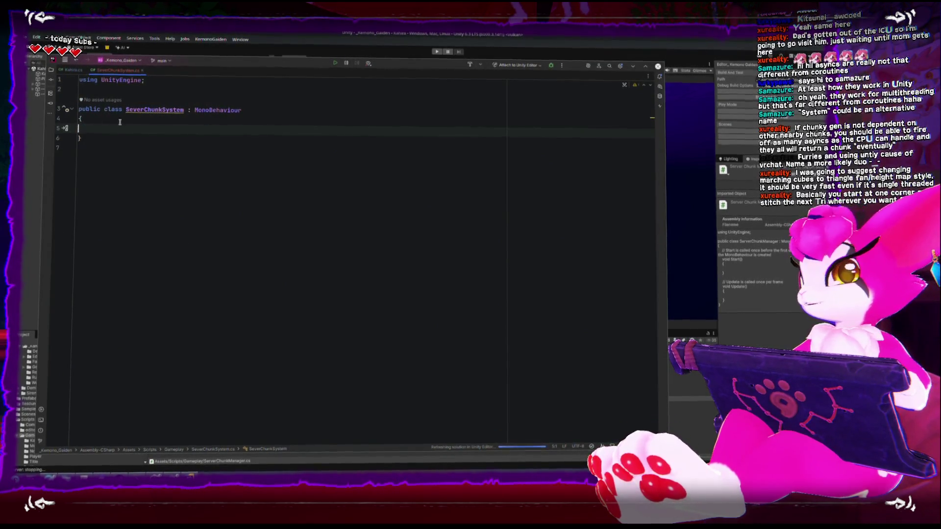
drag(228, 60, 354, 73)
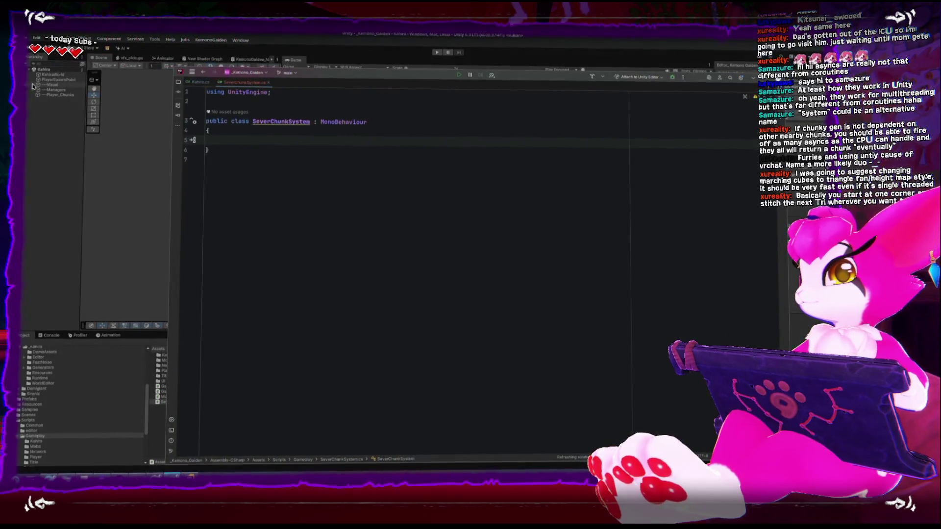
- Let Unity import the renamed script, then add a // comment crediting a viewer for the class name
click(53, 129)
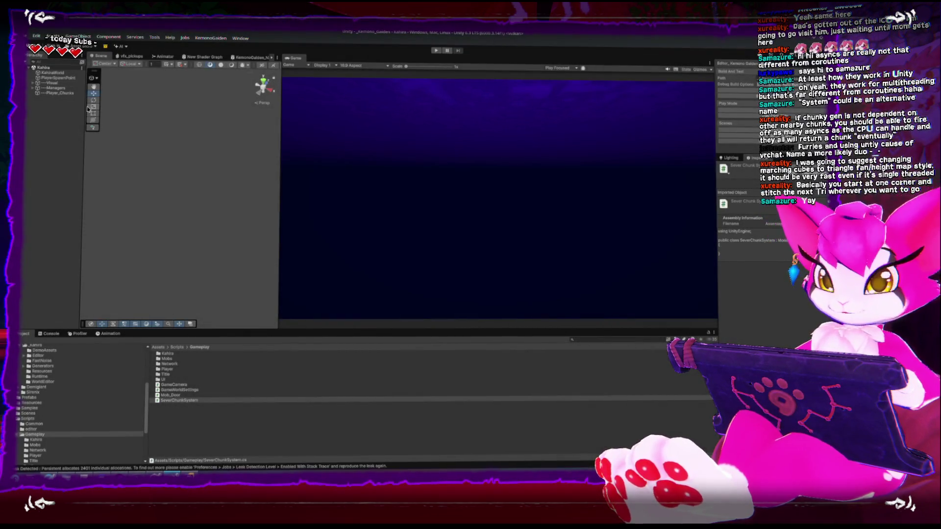
click(179, 400)
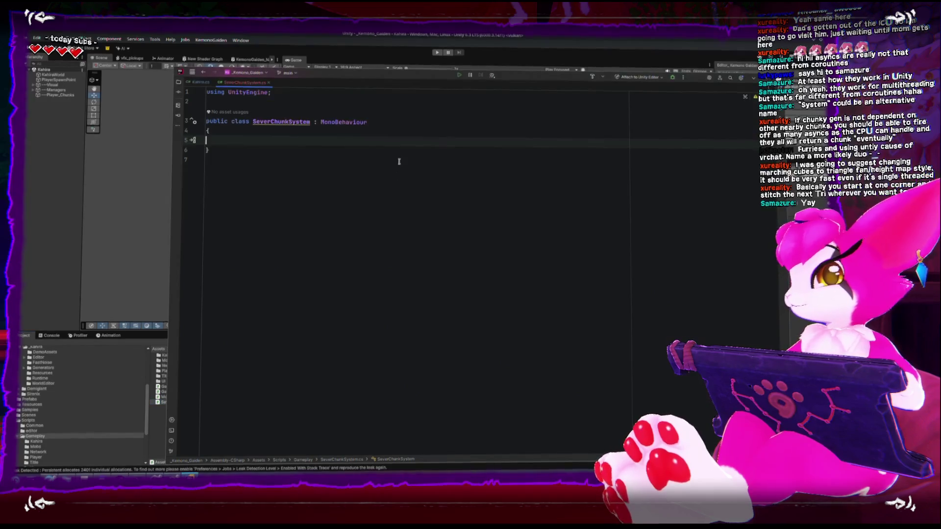
text(//S)
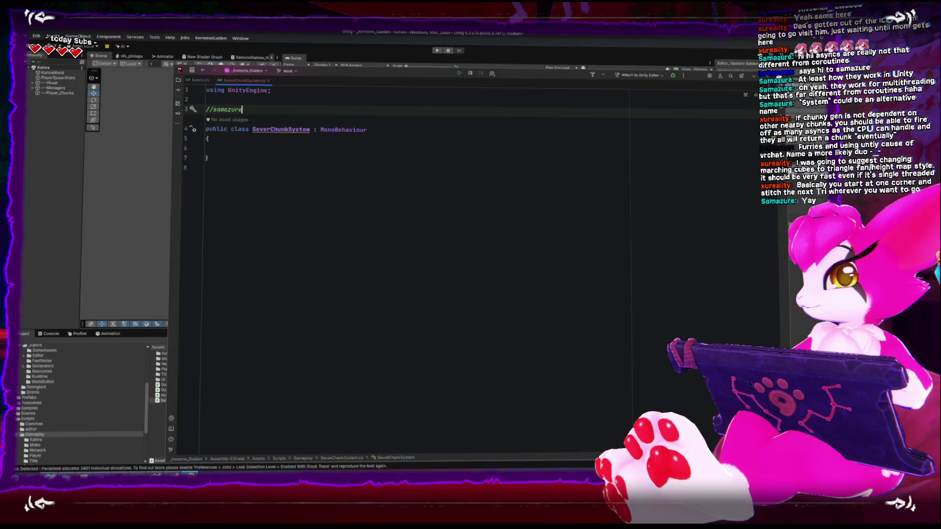
text(ve the a)
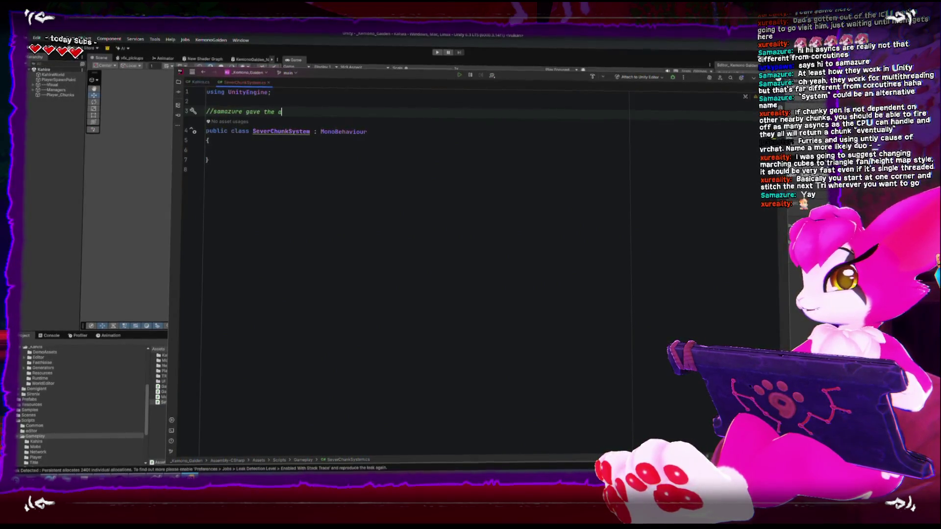
text(he name class)
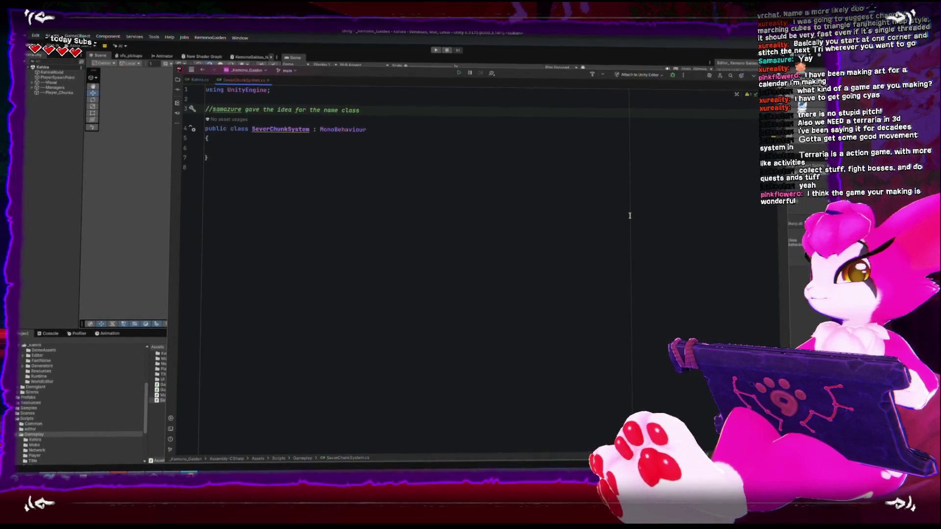
click(381, 145)
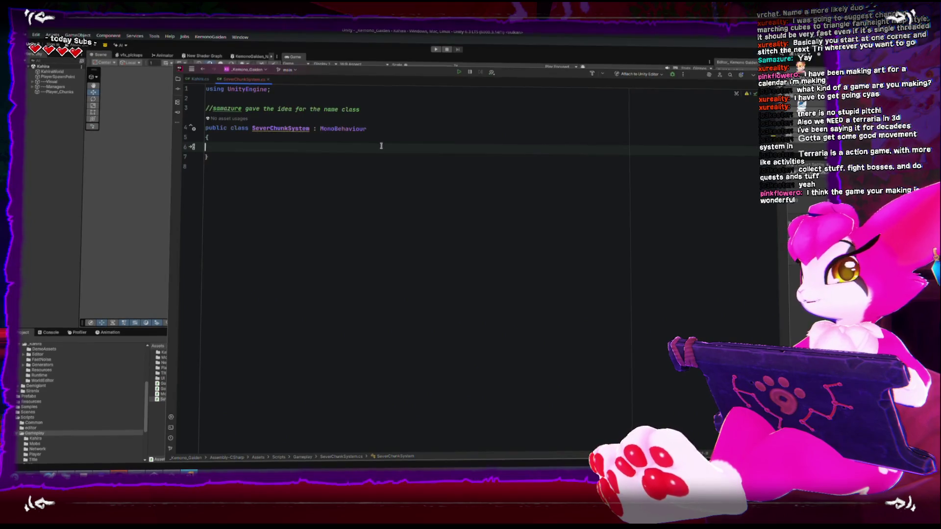
click(37, 80)
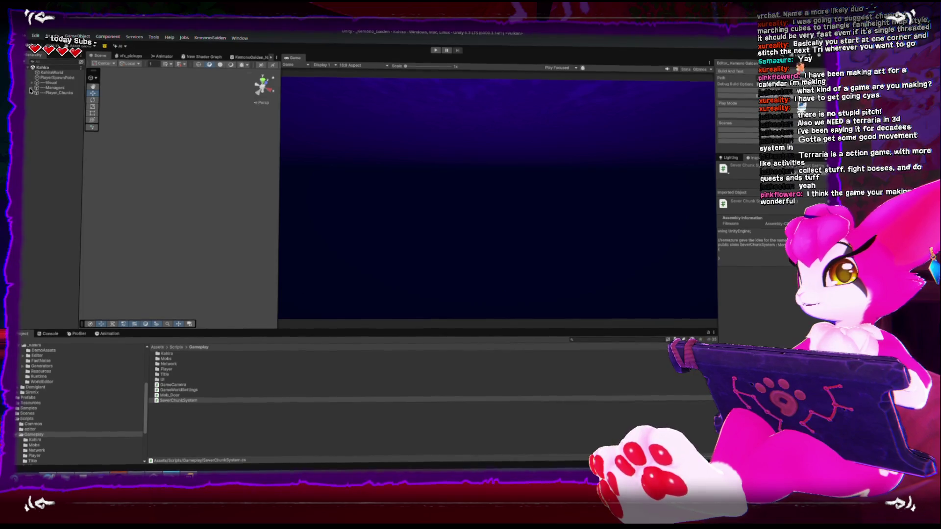
- Expand ---Managers, inspect GameManager's components, then open the SeverChunkSystem script
click(44, 82)
click(32, 87)
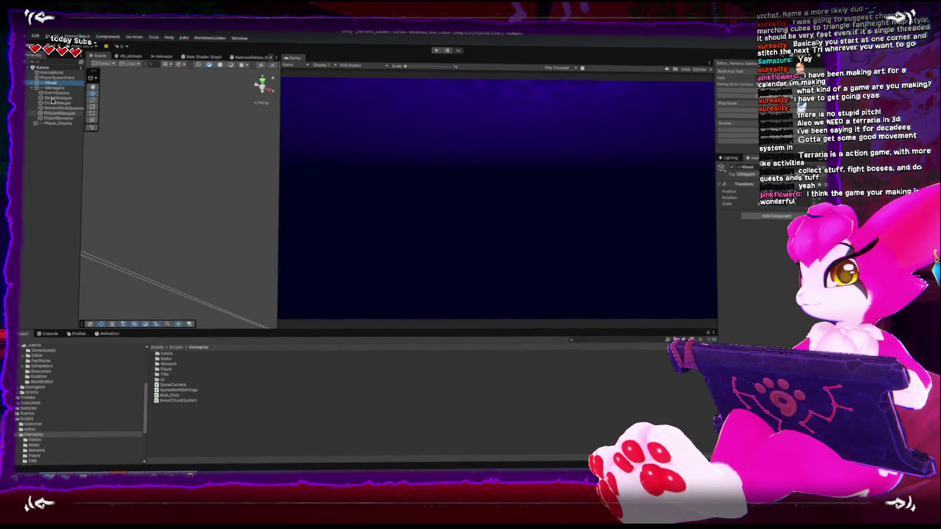
click(52, 99)
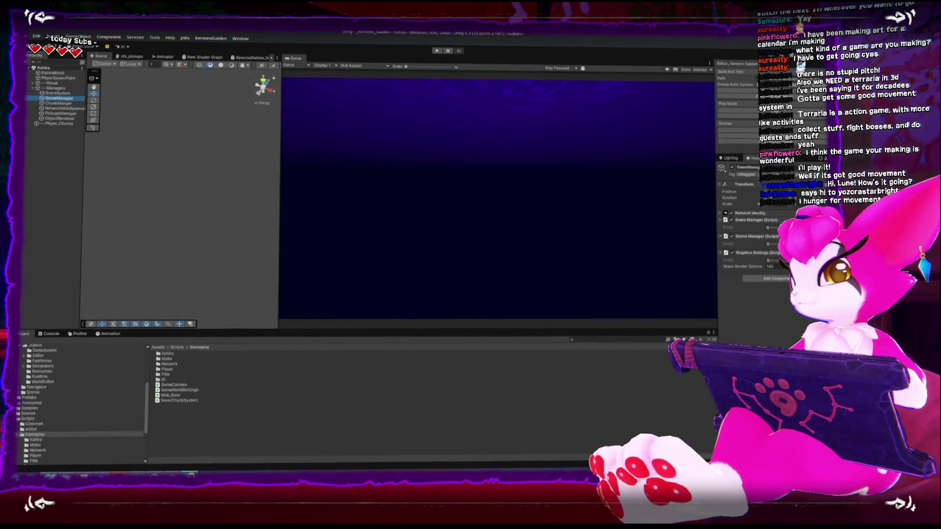
double_click(179, 400)
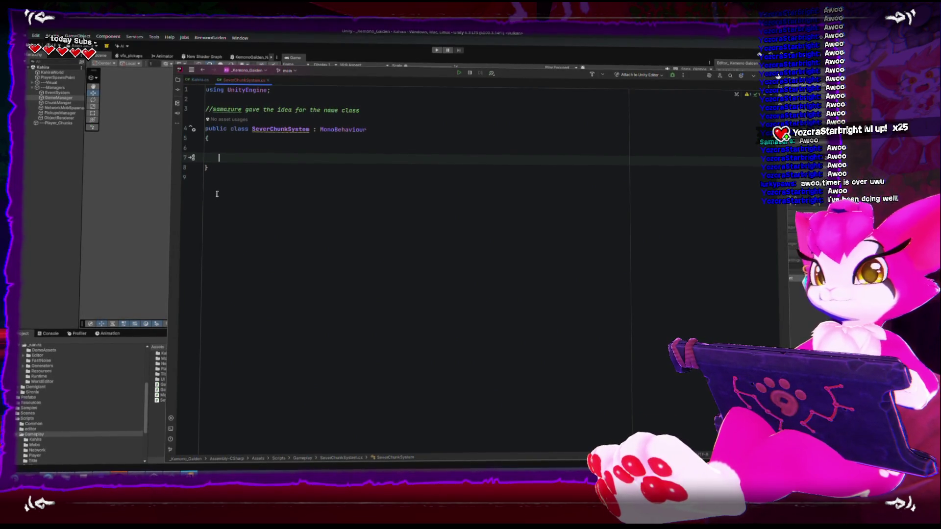
- Add an empty 'static public void RegisterPlayer()' method to SeverChunkSystem and let Unity recompile
text(st)
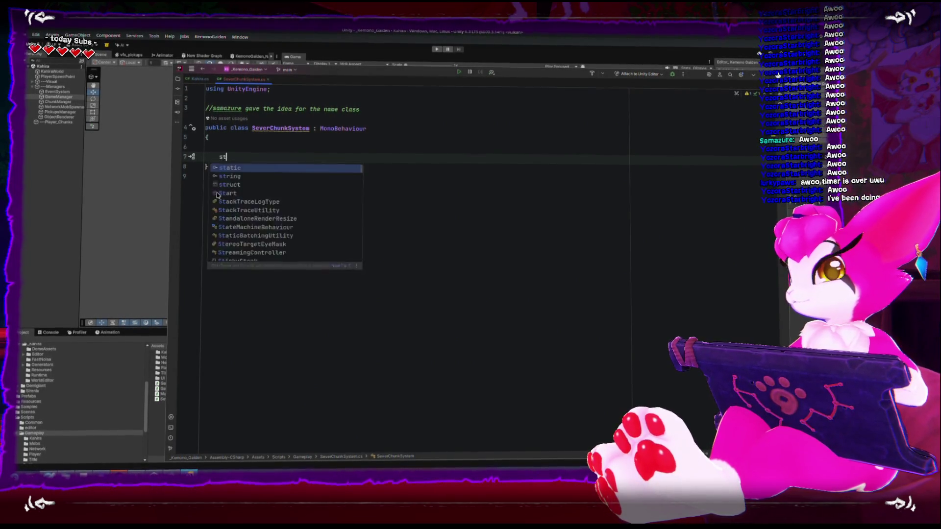
text(atic public void Re)
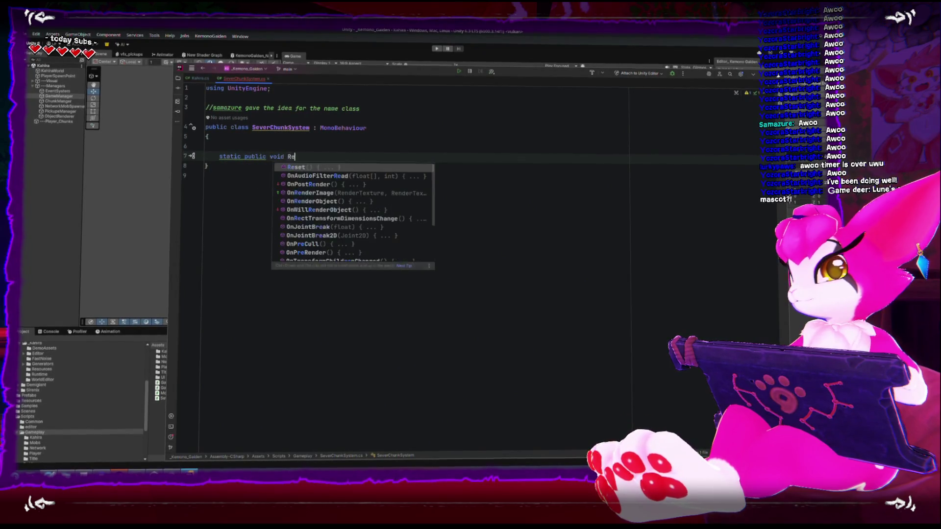
text(gisterPlayer)
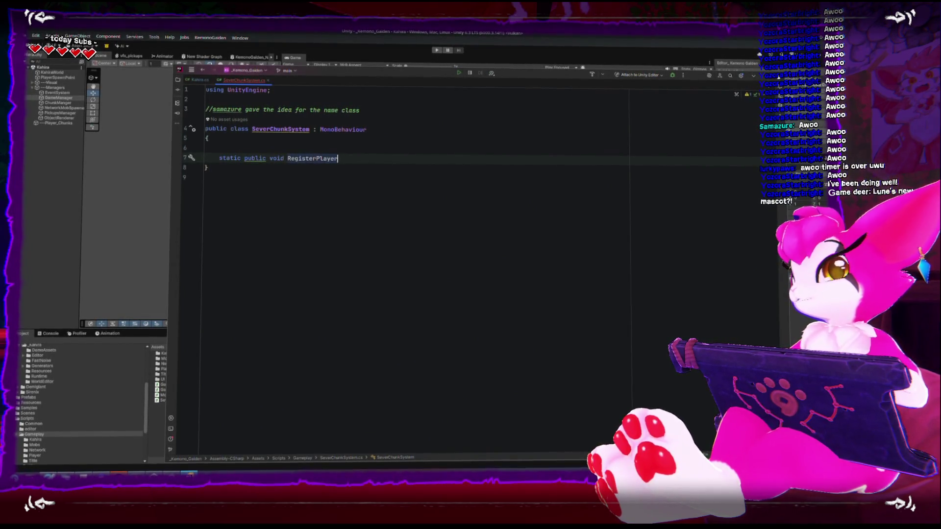
text((){)
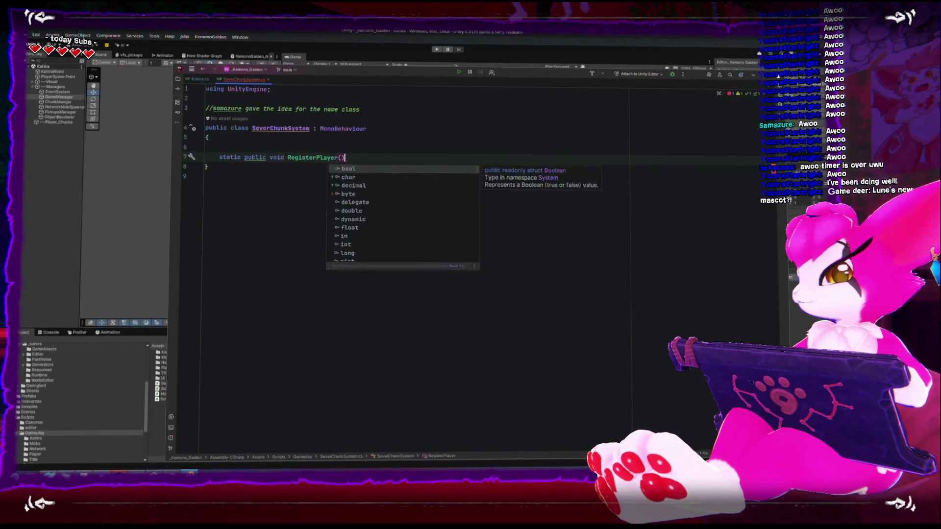
key(Return)
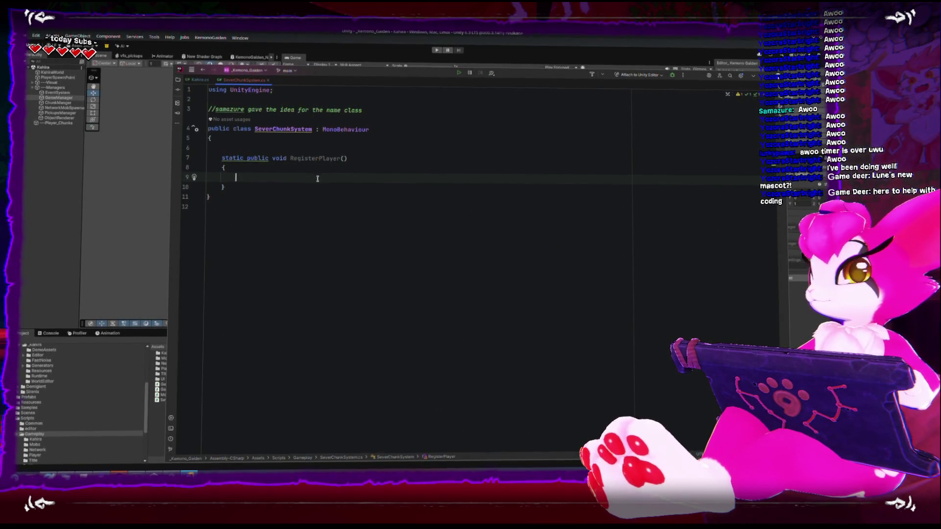
click(327, 150)
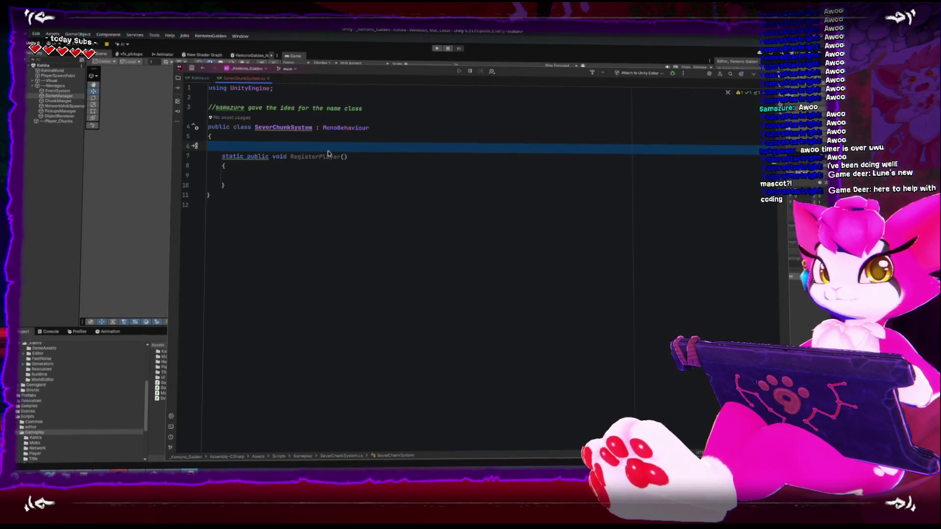
click(75, 189)
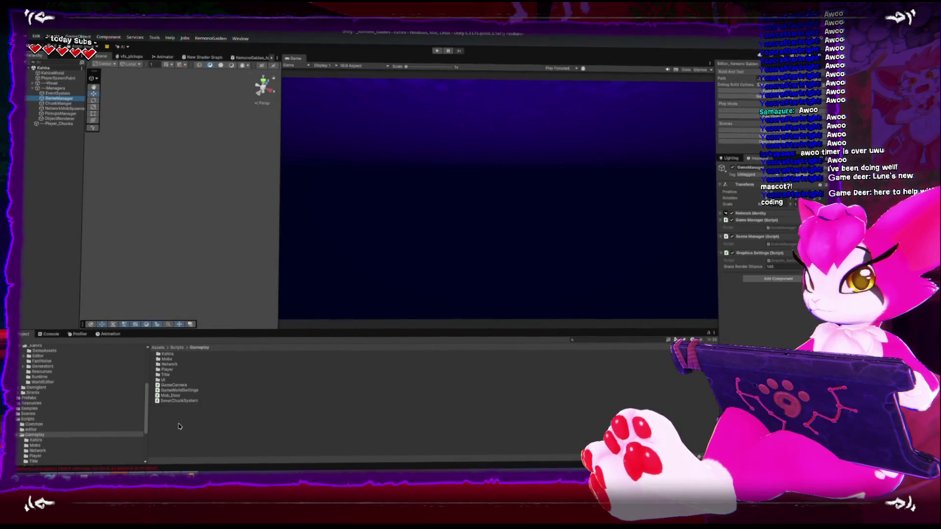
- Glance at the Console, then open SceneManager.cs from Systems/GameManager in Rider
click(49, 334)
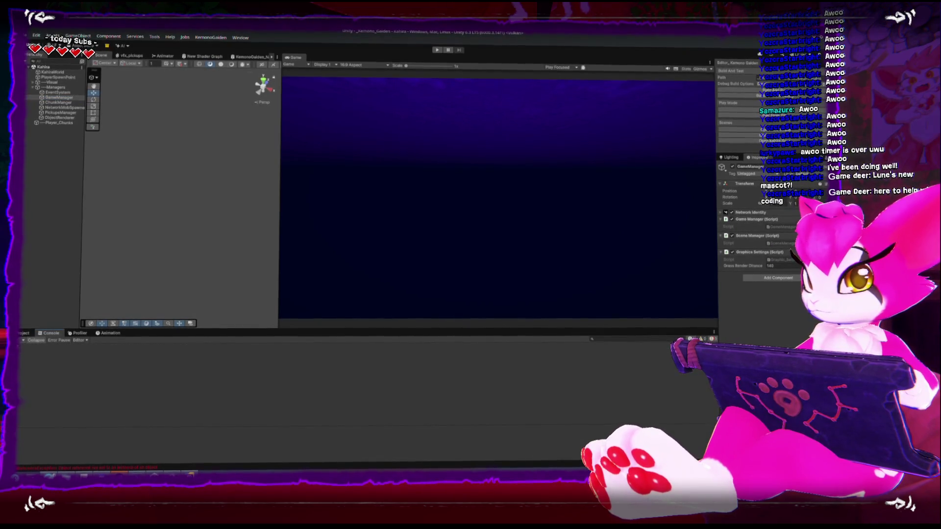
click(20, 333)
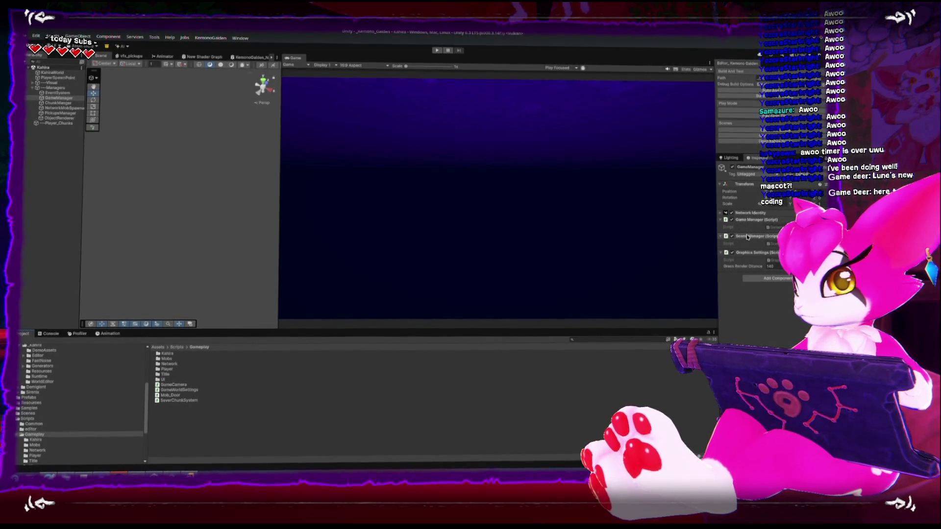
double_click(774, 243)
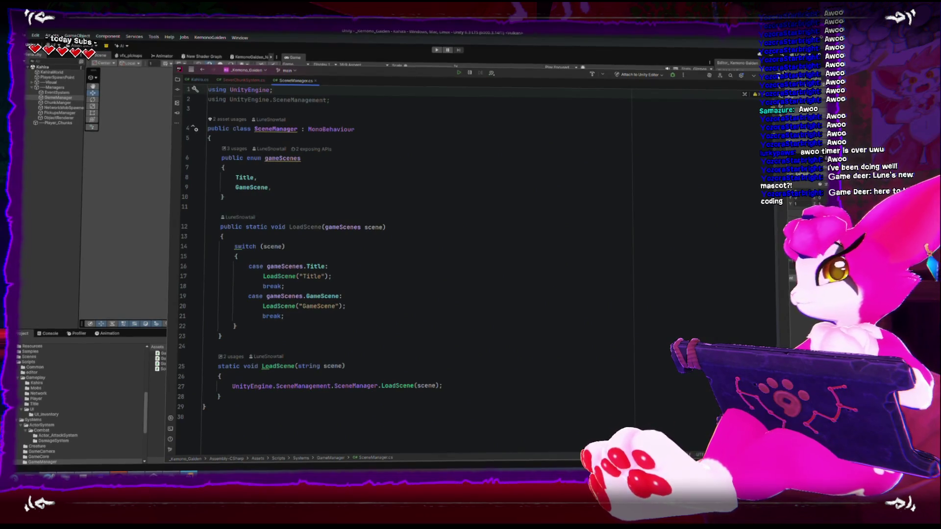
- Exit the code editor and scroll through GameManager's players list and registration code
key(alt+F4)
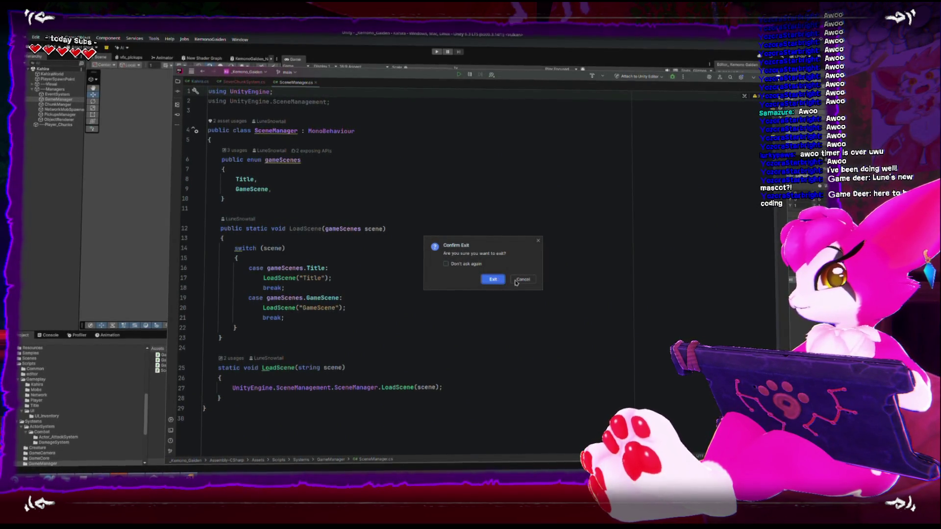
click(492, 279)
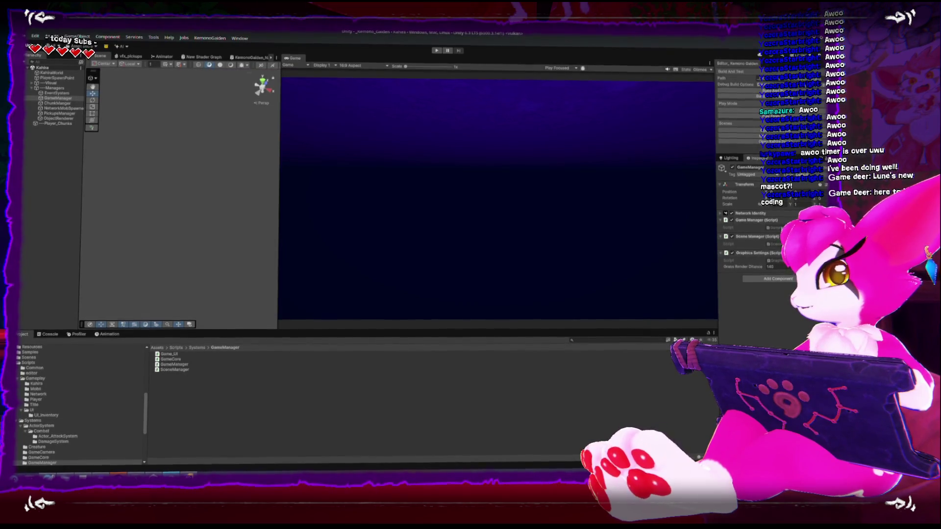
scroll(267, 184, down, 10)
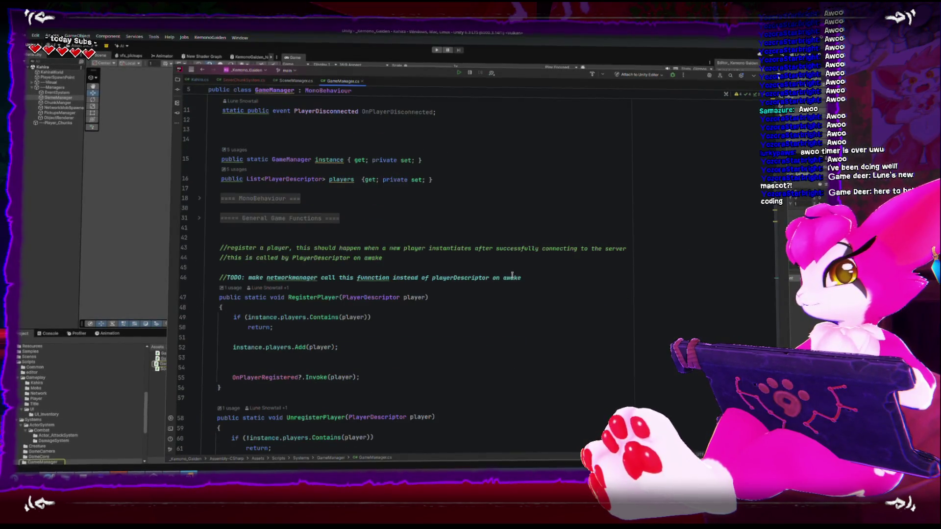
scroll(279, 211, down, 1)
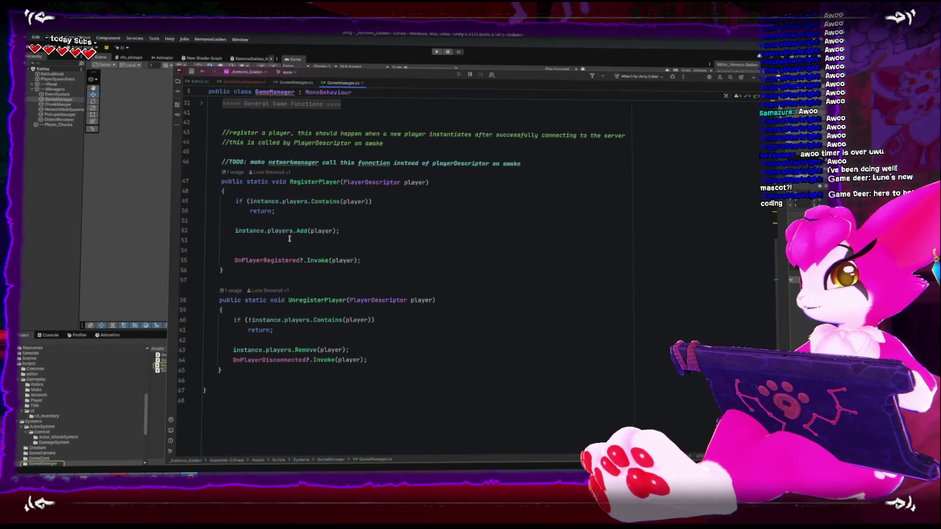
scroll(289, 239, up, 10)
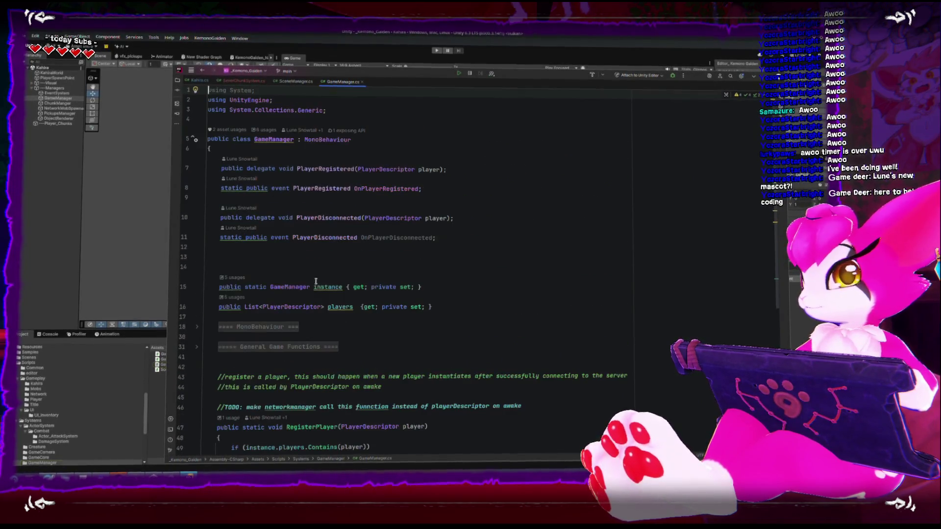
scroll(311, 287, down, 6)
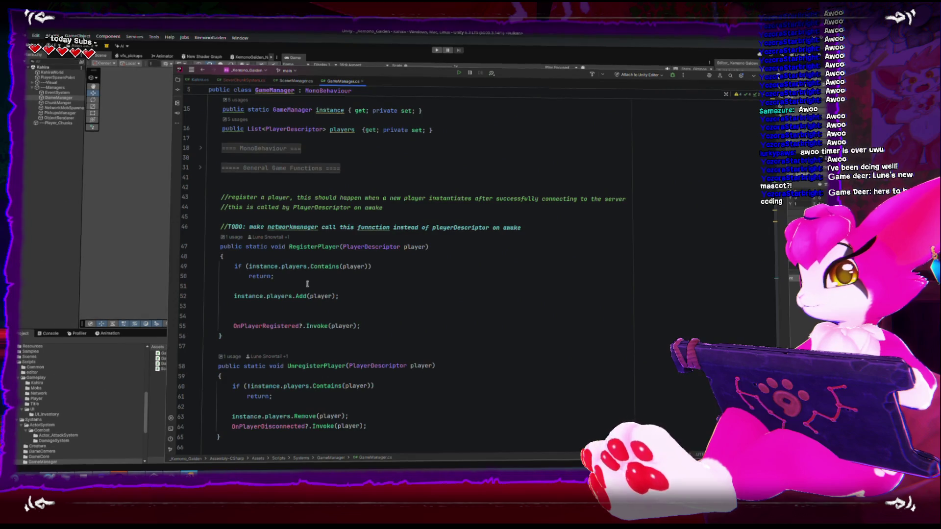
scroll(307, 284, up, 4)
- Review RegisterPlayer/UnregisterPlayer, highlight GameManager usages, then move to the SceneManager.cs tab
scroll(306, 285, up, 3)
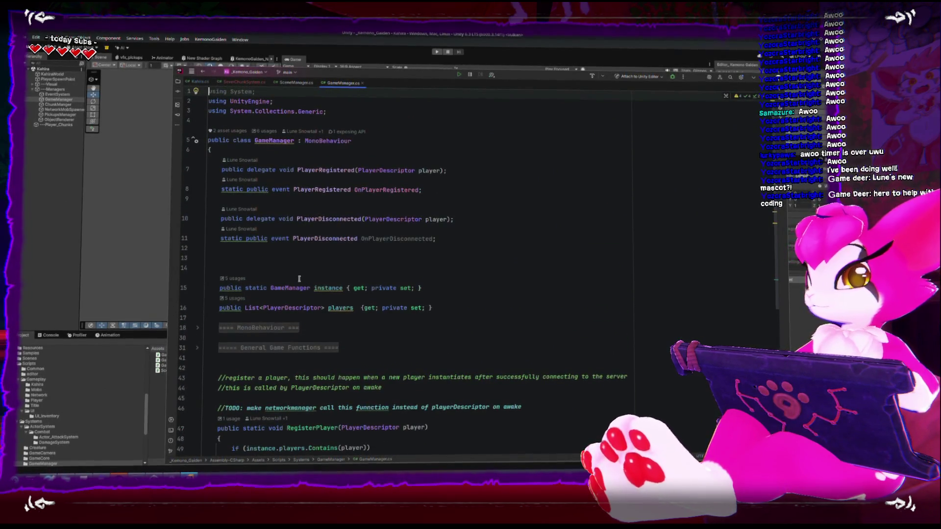
scroll(299, 279, down, 2)
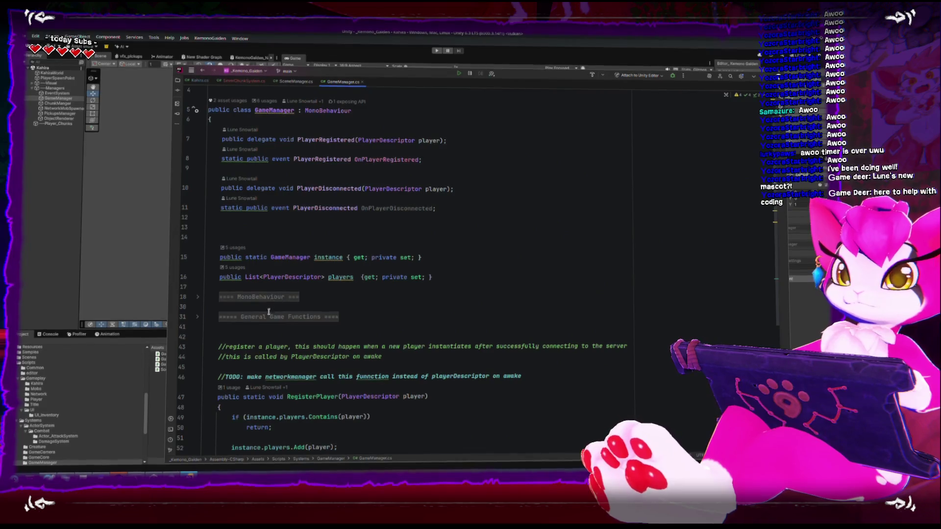
scroll(258, 320, down, 2)
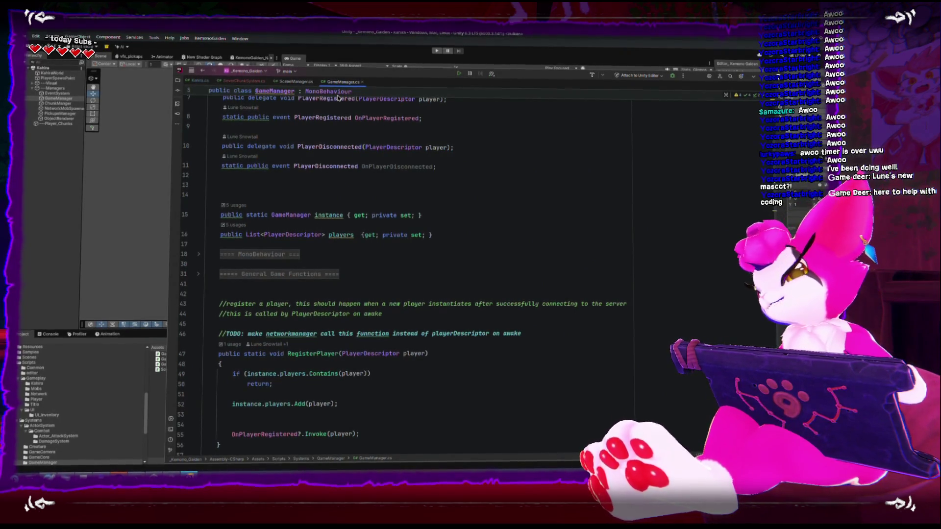
scroll(343, 257, up, 3)
click(279, 139)
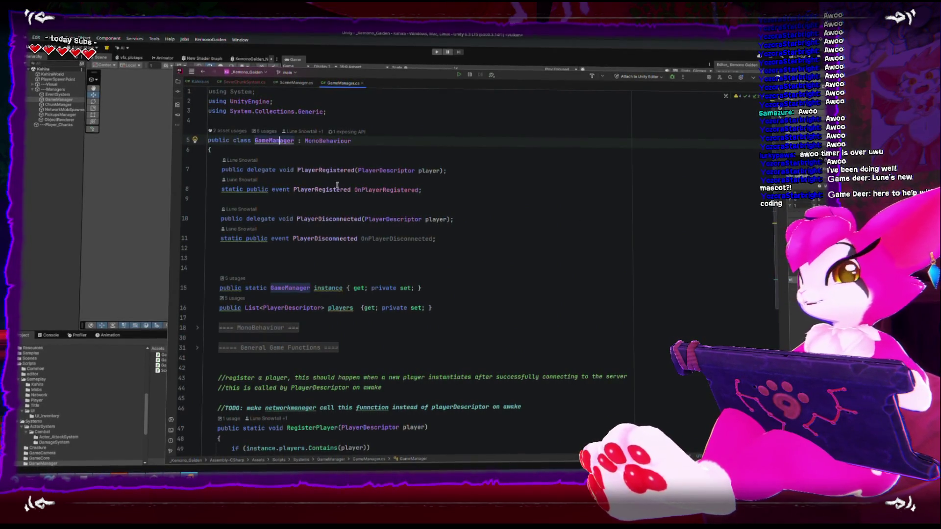
click(298, 82)
- Compare the SeverChunkSystem and SceneManager scripts, ending back on SeverChunkSystem
click(245, 81)
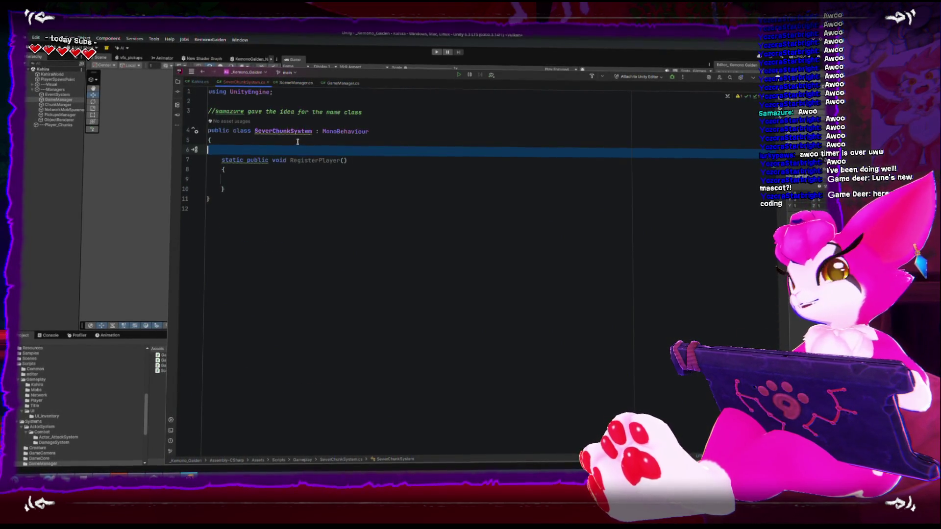
click(343, 82)
click(293, 83)
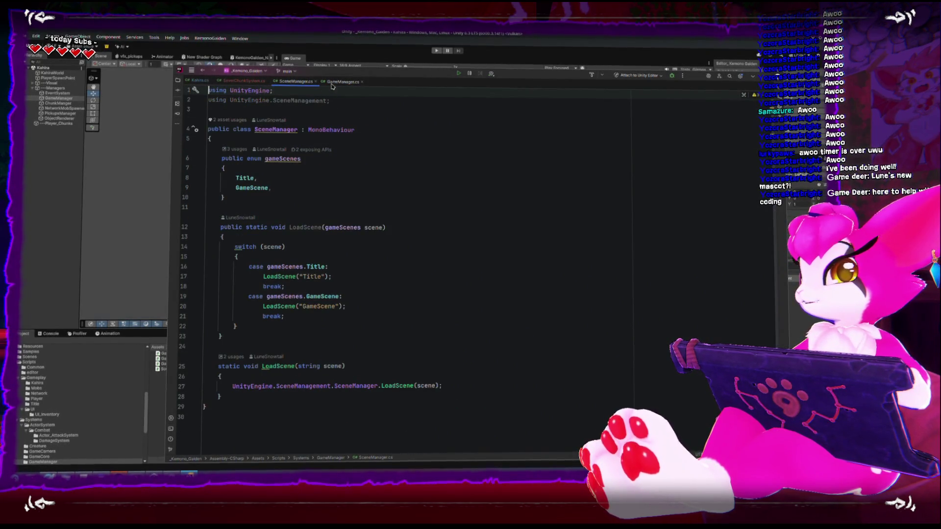
click(338, 82)
click(289, 82)
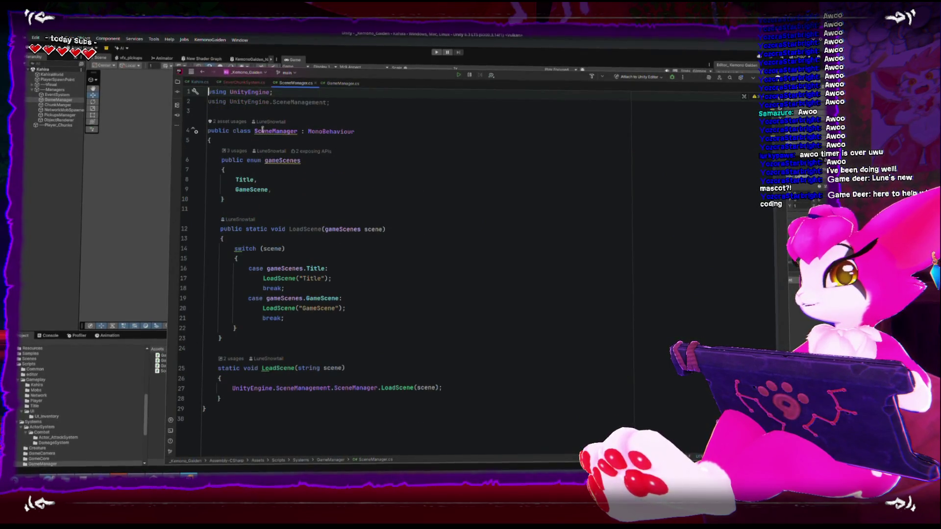
click(249, 84)
- Add a private Awake method below RegisterPlayer and clear its placeholder exception line
key(Up)
key(Up)
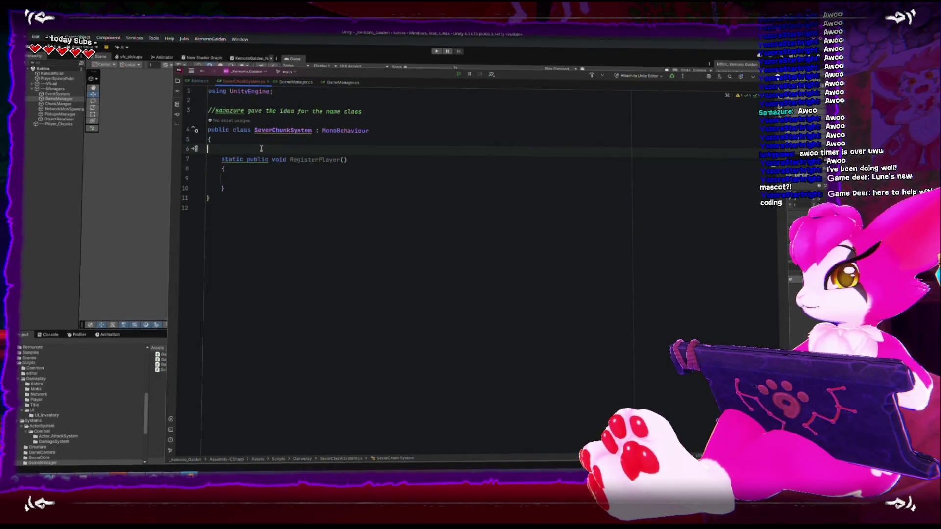
key(Down)
key(Down)
key(Down)
key(Down)
key(Down)
key(Up)
key(End)
key(Return)
key(Return)
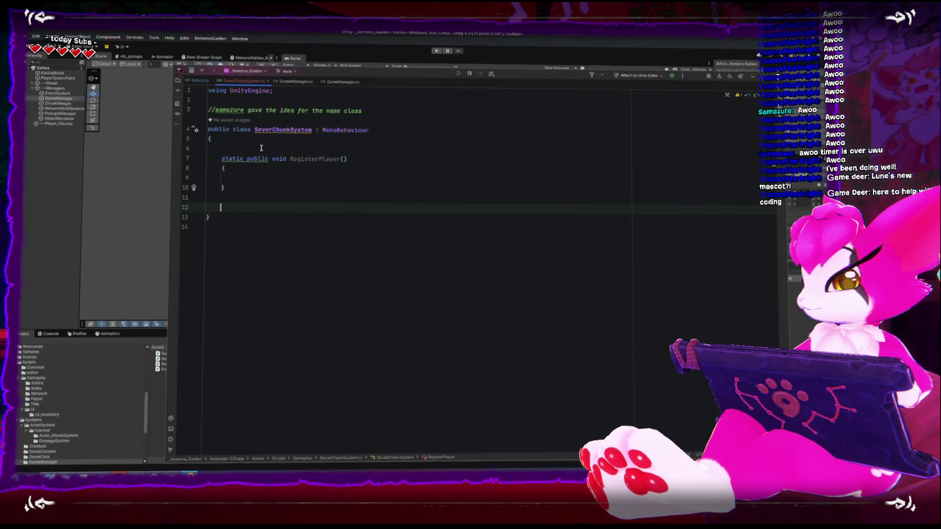
text(void Awake)
key(Return)
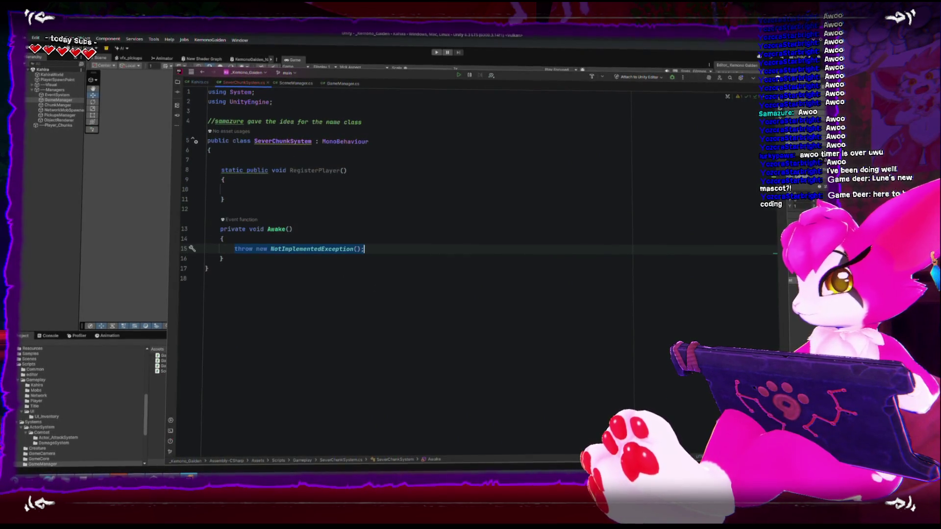
key(BackSpace)
- In Awake, subscribe a newly generated handler to GameManager's OnPlayerRegistered event
text(GameMa)
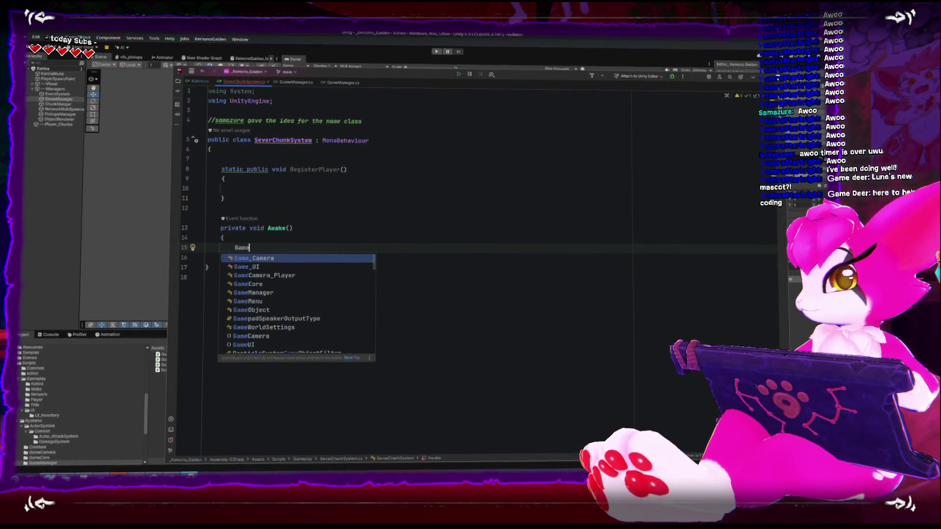
key(Return)
text(.Reg)
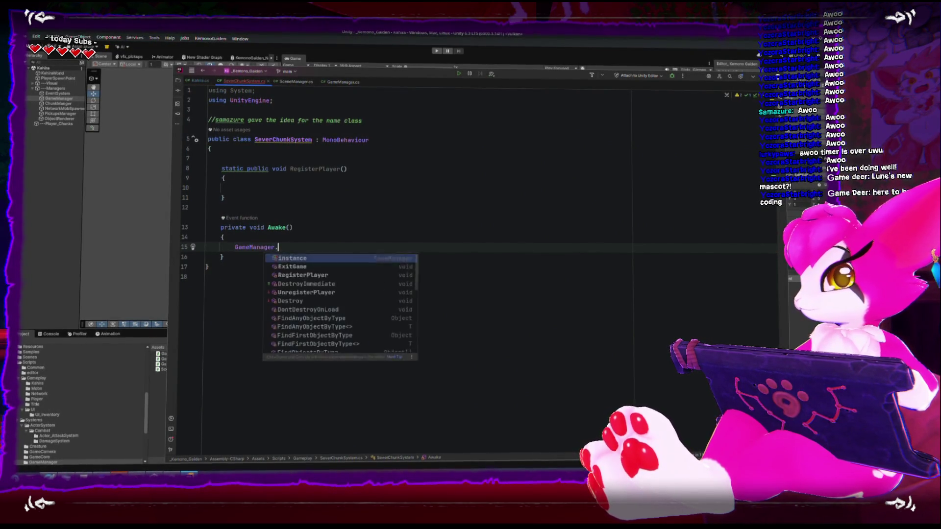
key(Return)
key(Right)
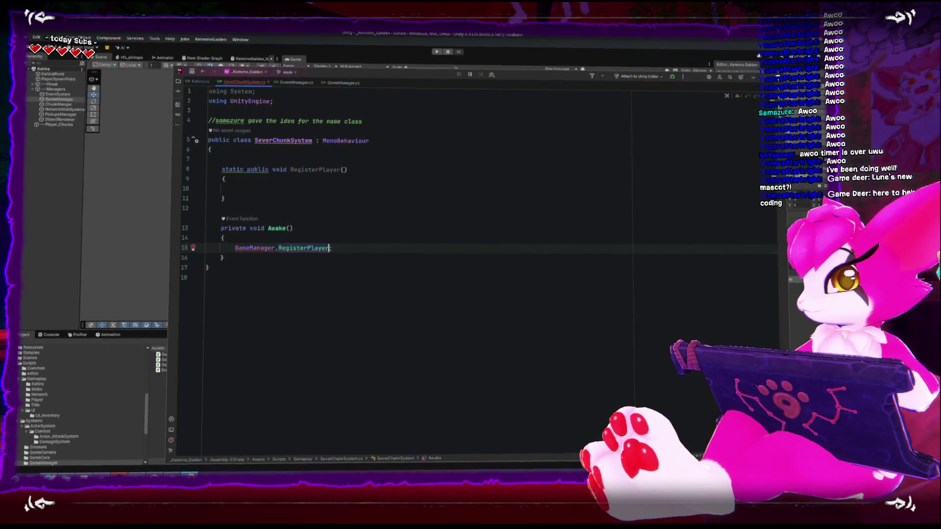
text(onpl)
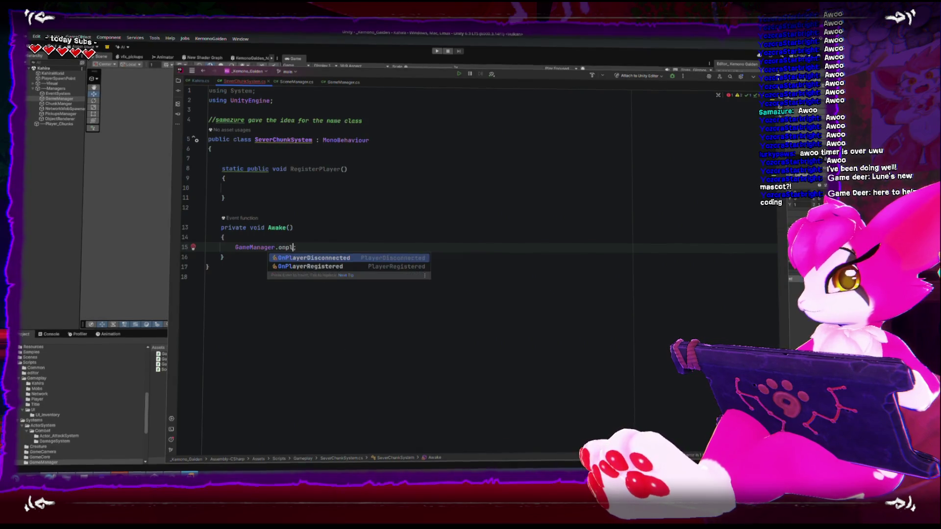
key(Down)
key(Return)
text(+=)
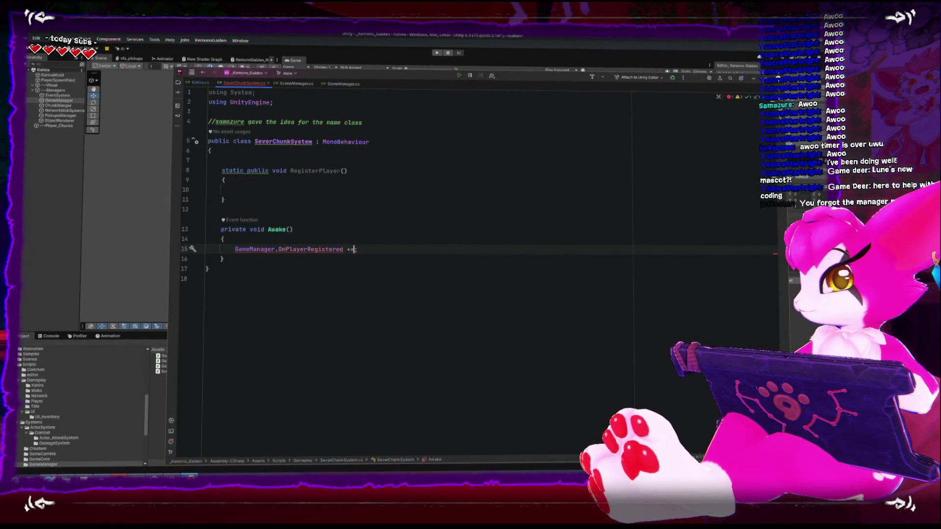
key(Down)
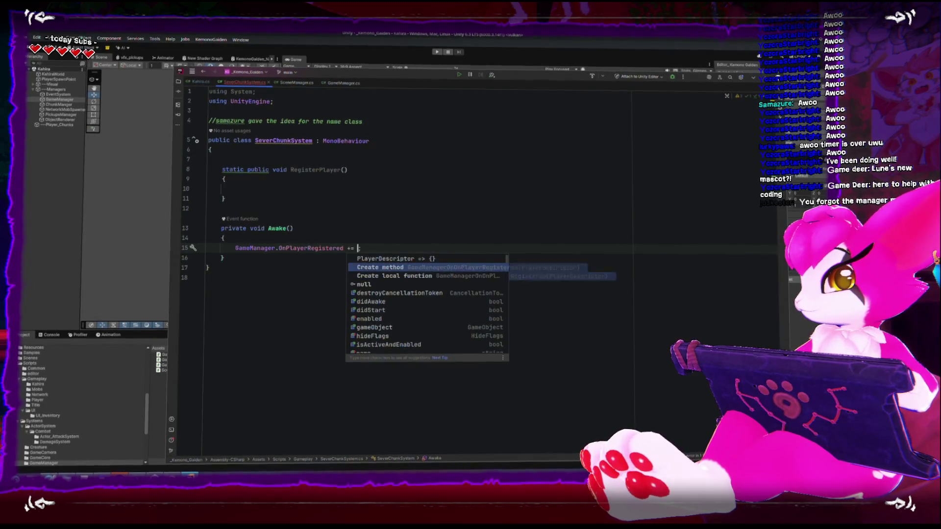
key(Return)
- Rename the generated handler method to RegisterPlayer
click(408, 218)
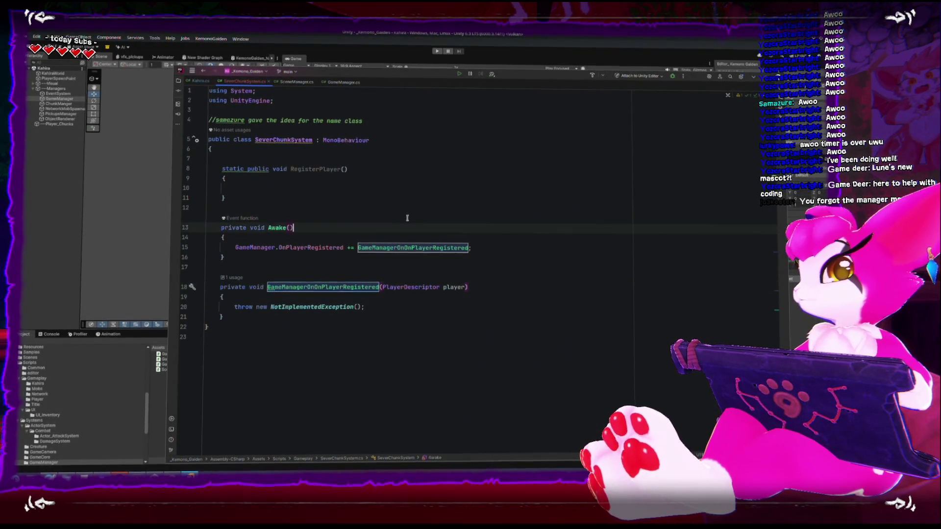
click(340, 170)
double_click(305, 288)
text(RegisterPlayer)
click(378, 308)
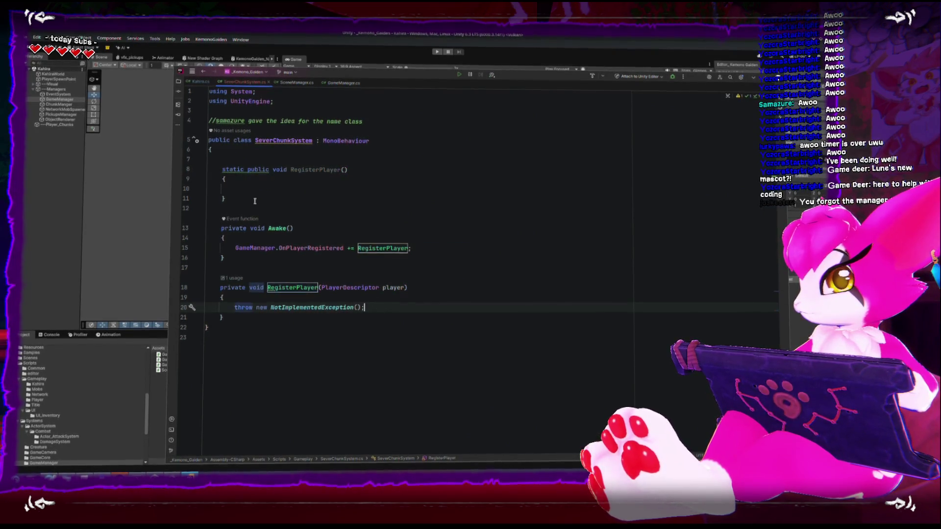
- Delete the old static RegisterPlayer method and type static before the new handler
drag(208, 207, 174, 168)
key(BackSpace)
key(BackSpace)
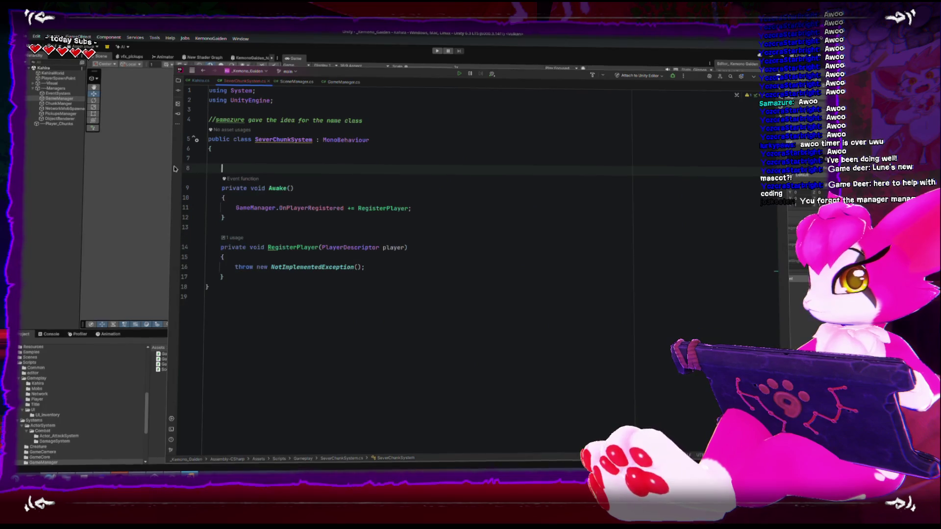
double_click(228, 239)
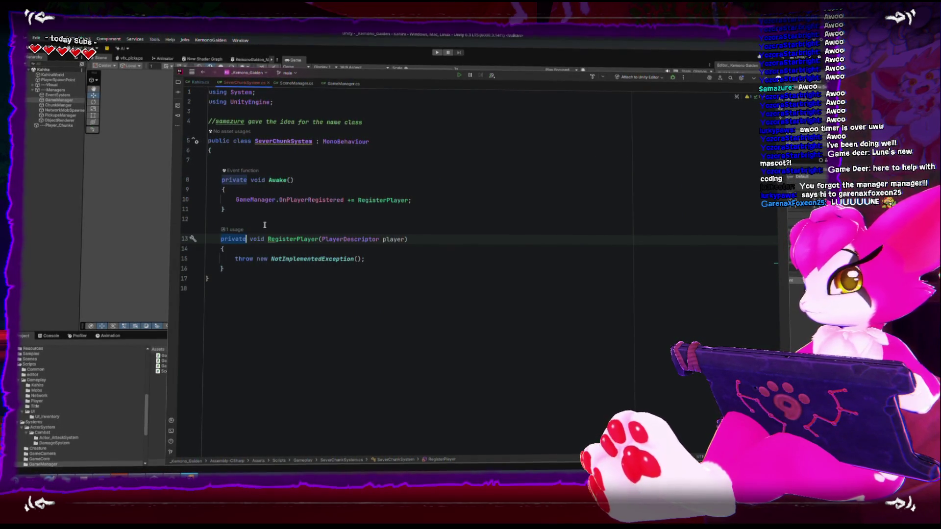
text(static)
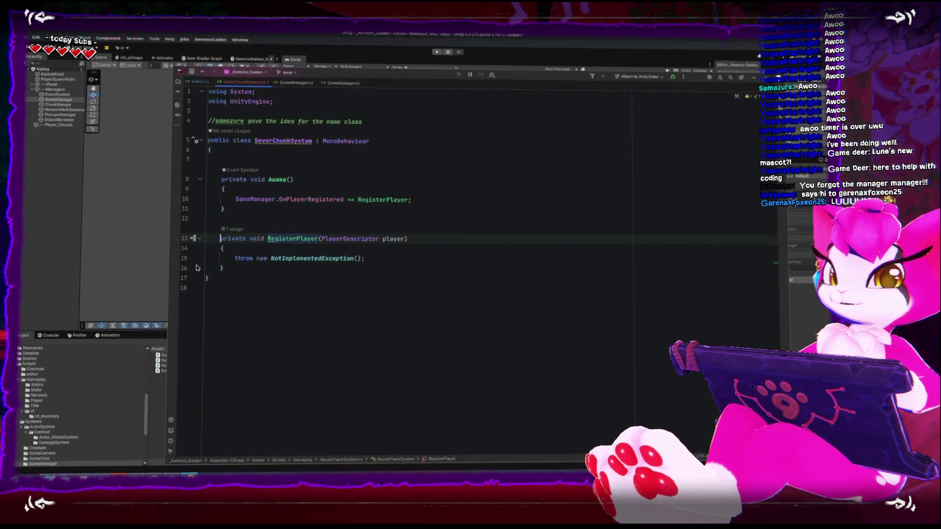
click(267, 238)
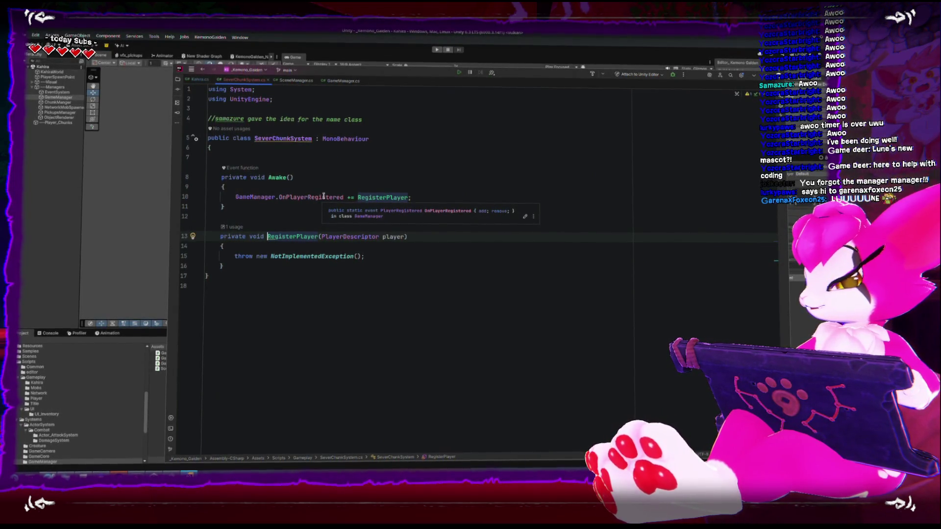
key(ctrl+Left)
text(static)
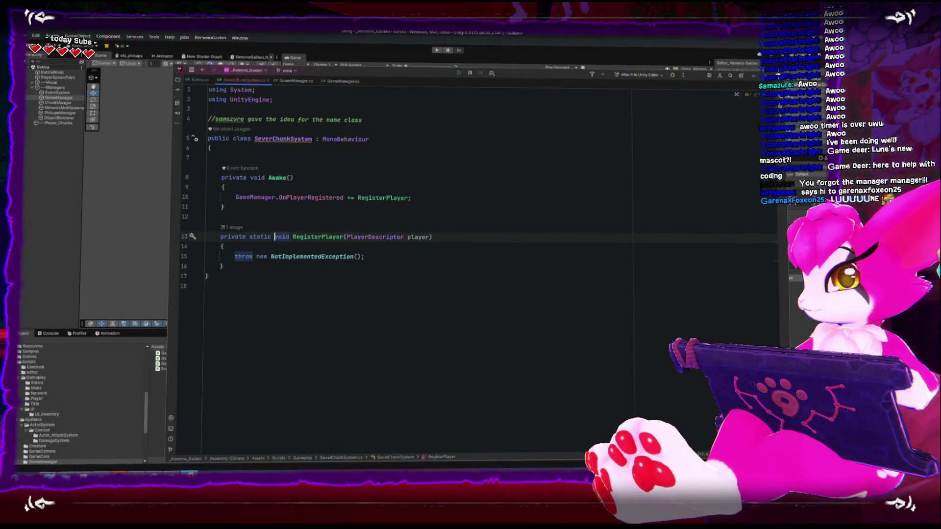
- Add an empty line at the top of the class and start a 'GameManager.on' line in Awake
key(Up)
key(Up)
key(Up)
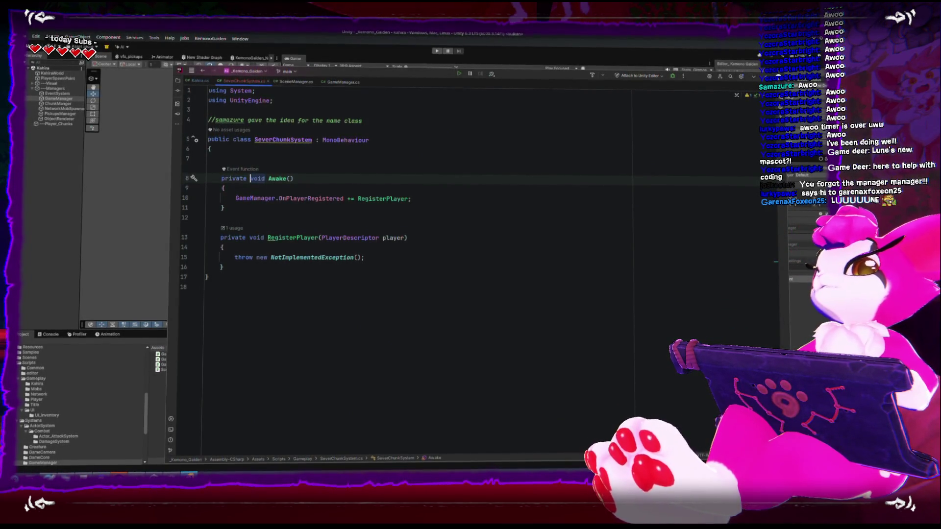
key(Down)
key(Down)
key(Down)
key(Up)
key(Up)
key(Up)
key(Up)
key(Up)
key(Up)
key(Down)
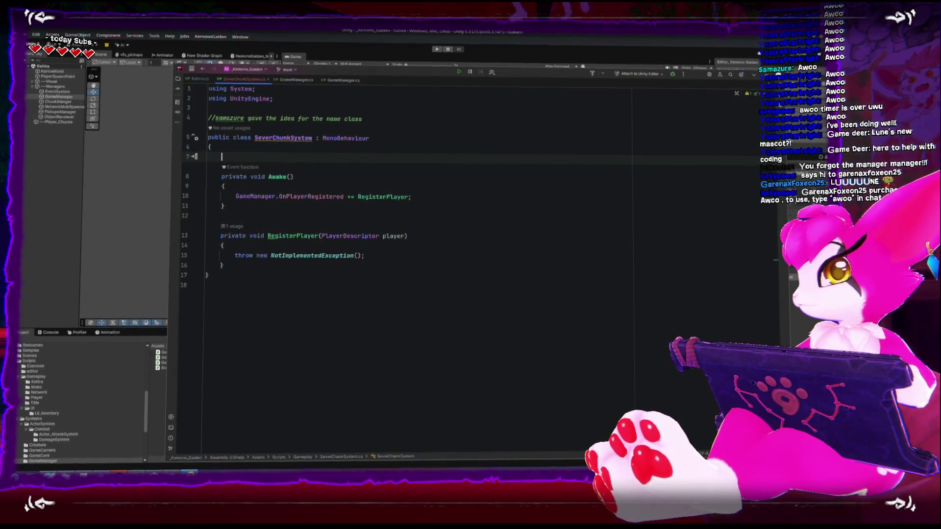
key(Return)
key(Down)
key(Down)
key(Down)
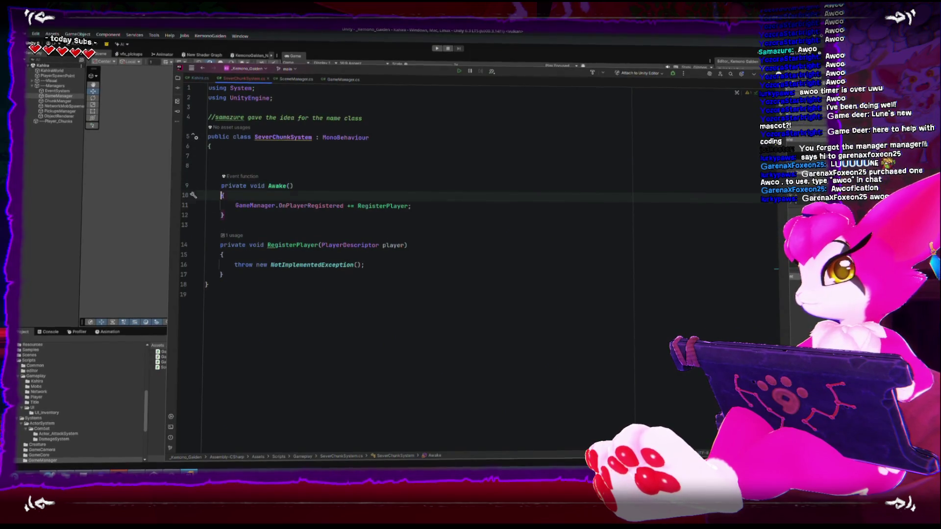
key(End)
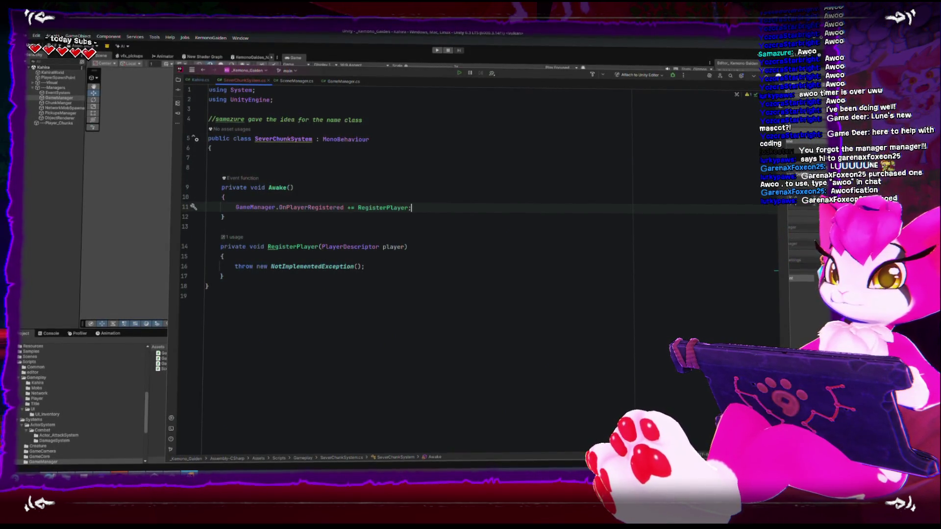
key(Return)
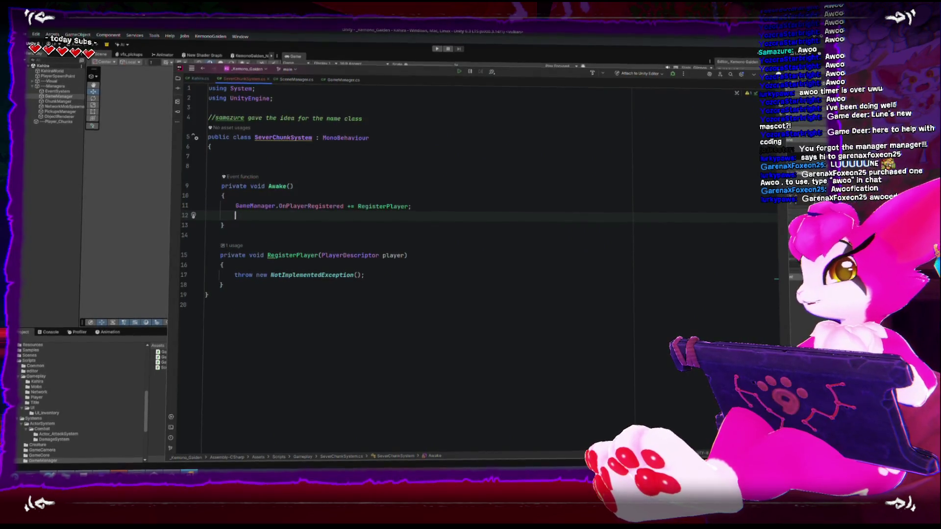
text(Ga)
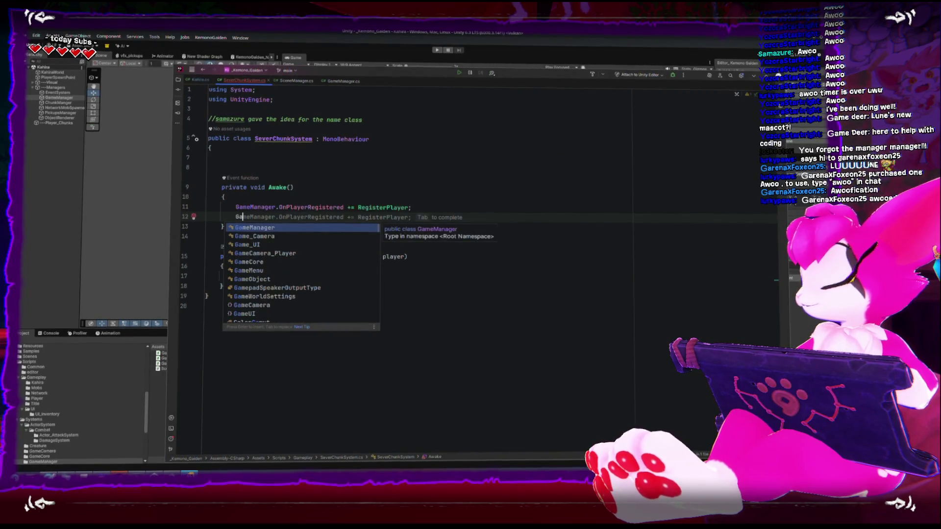
text(meManag)
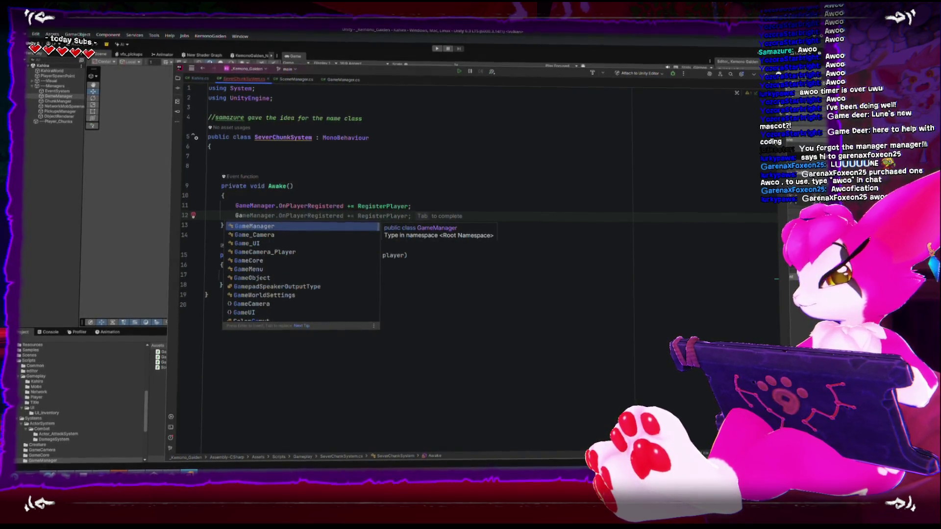
text(er.on)
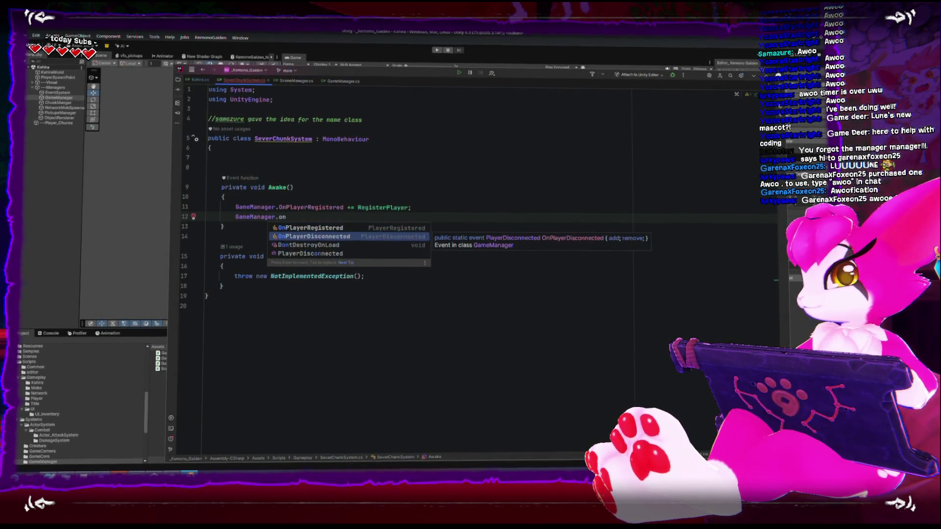
- Subscribe a new generated handler named RemovePlayer to GameManager.OnPlayerDisconnected in Awake
key(Return)
text(+=)
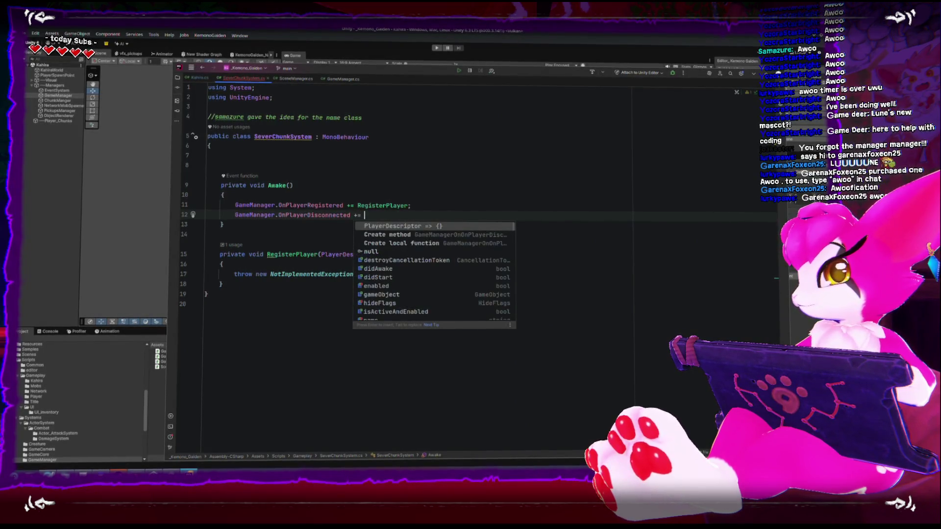
key(Down)
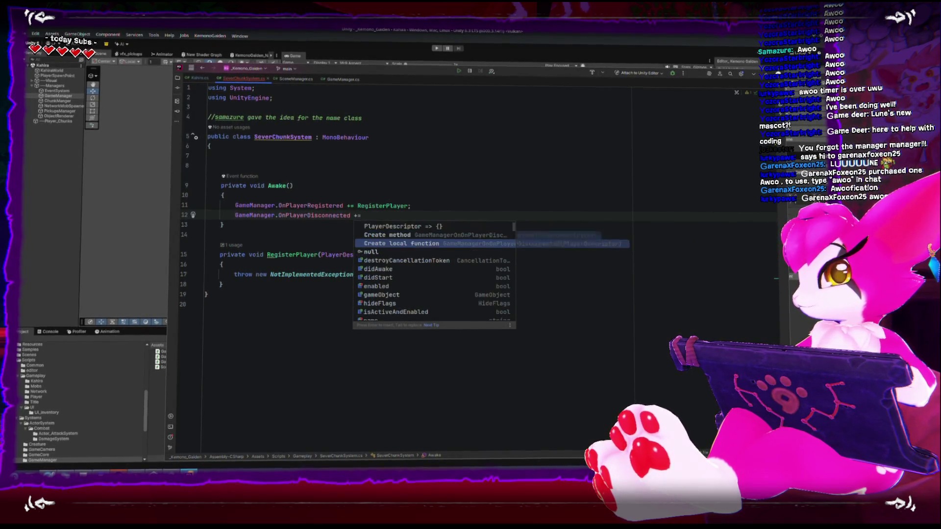
key(Return)
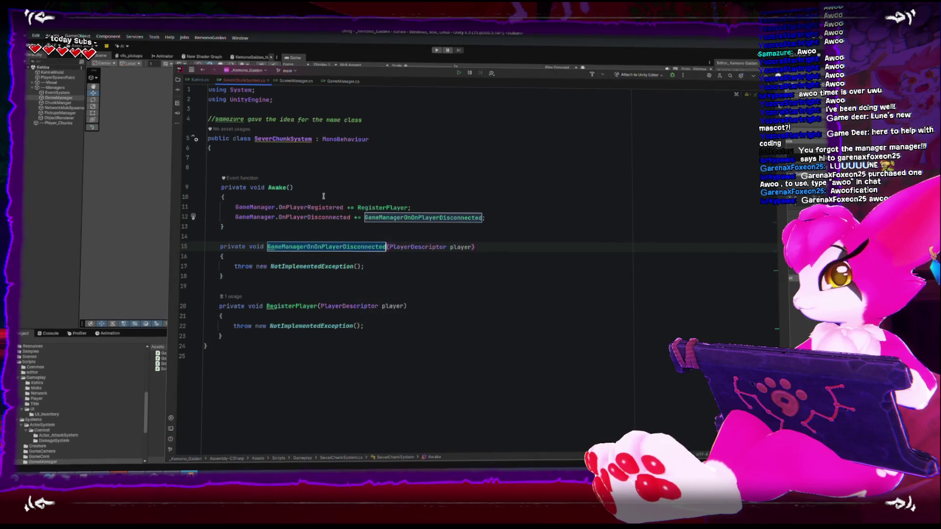
click(294, 315)
click(294, 254)
text(RemovePlayer)
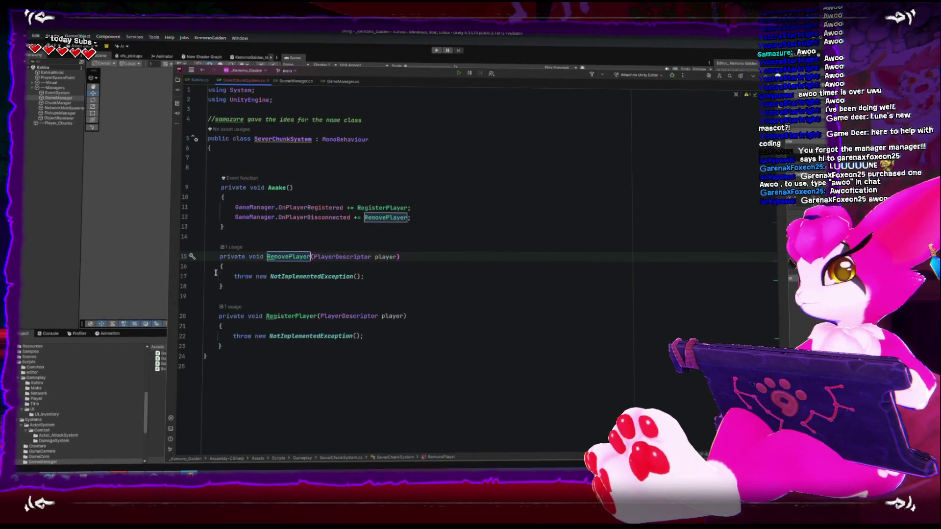
- Delete the throw NotImplementedException lines from both RemovePlayer and RegisterPlayer
click(396, 274)
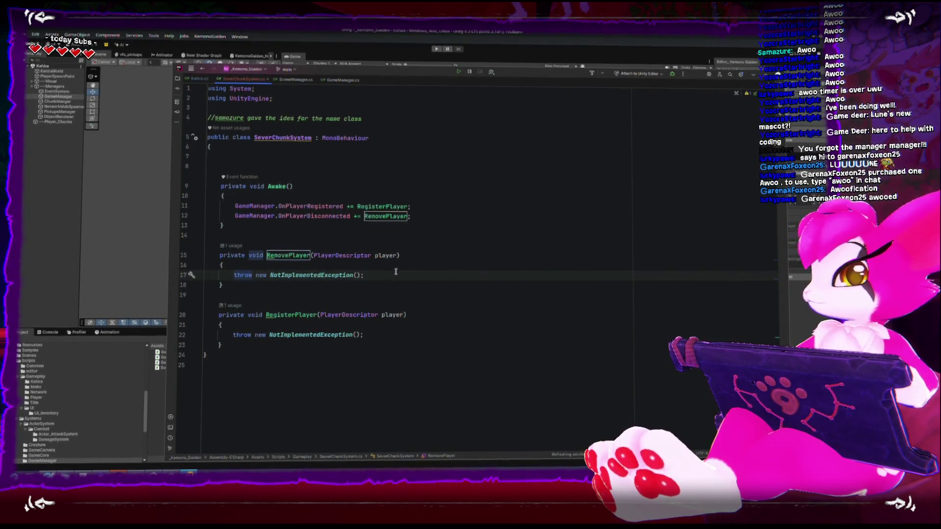
key(ctrl+w)
key(BackSpace)
key(Down)
key(Down)
key(Down)
key(ctrl+w)
key(BackSpace)
click(299, 165)
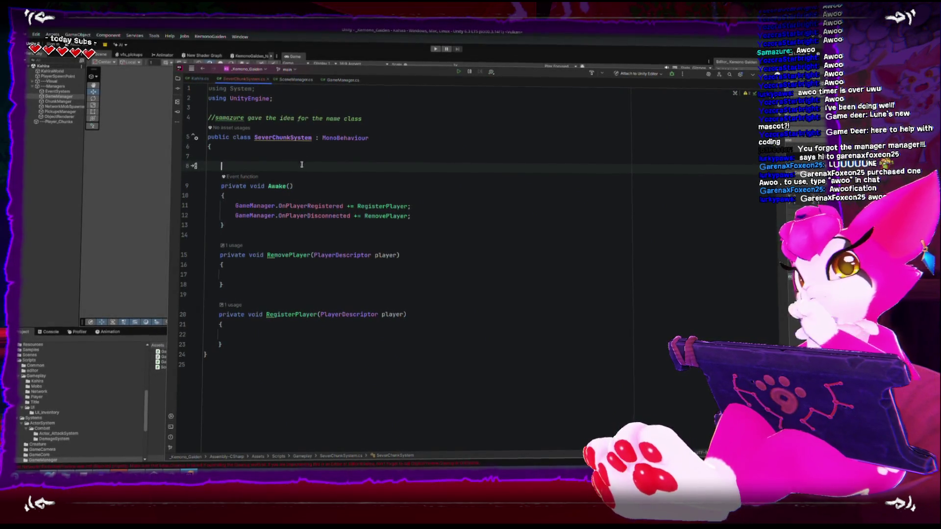
- Declare a public List<Transform> playerTransforms field at the top of the class
key(Return)
text(pub)
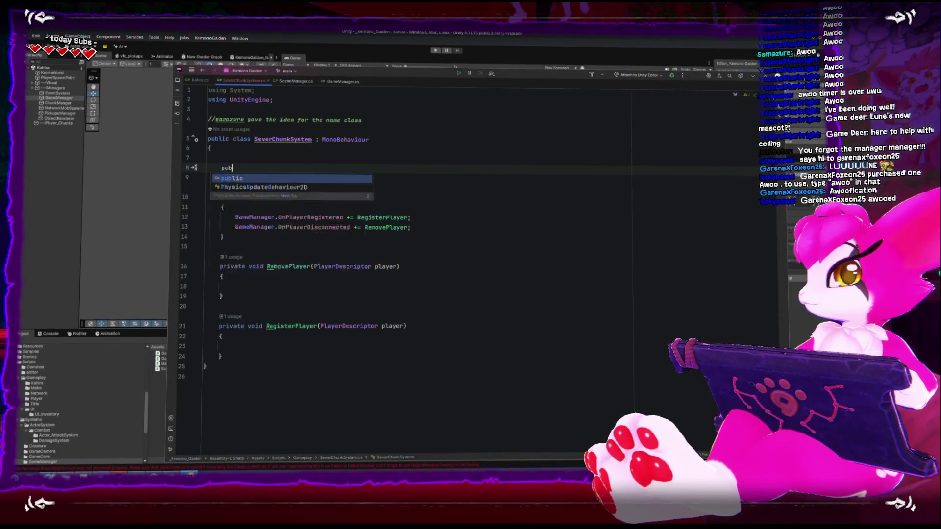
text(lblic Lis)
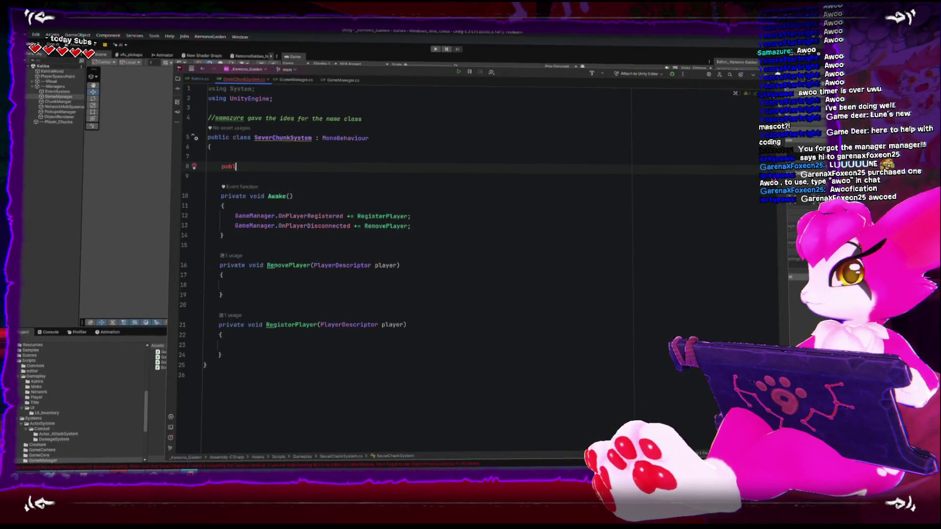
text(t<Tran)
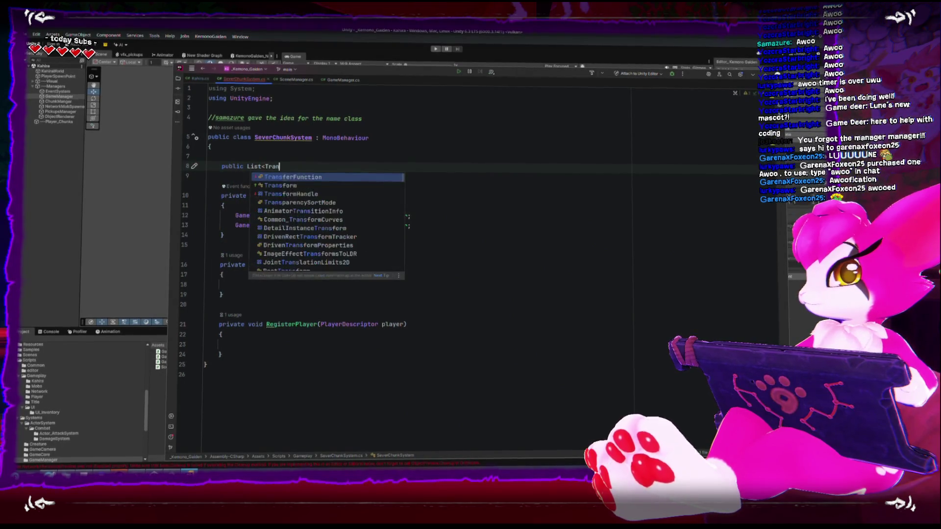
text(sf)
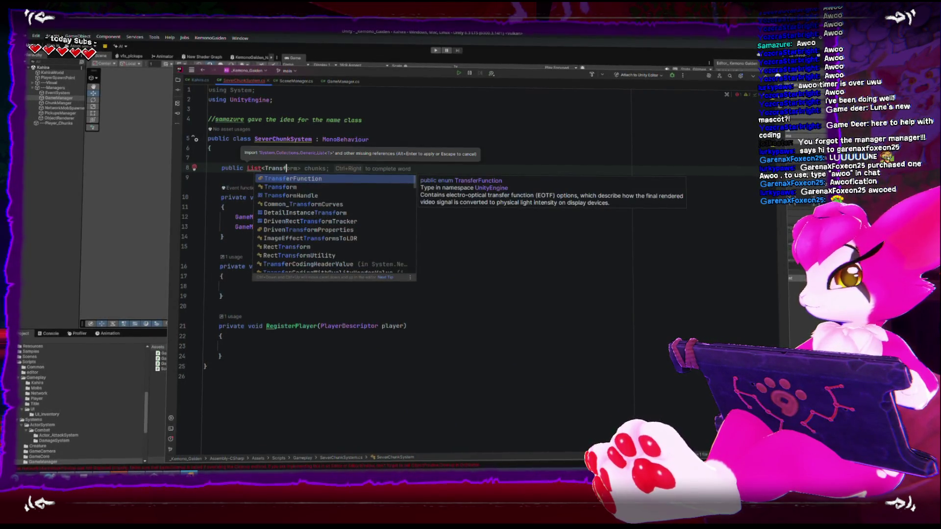
text(orm> )
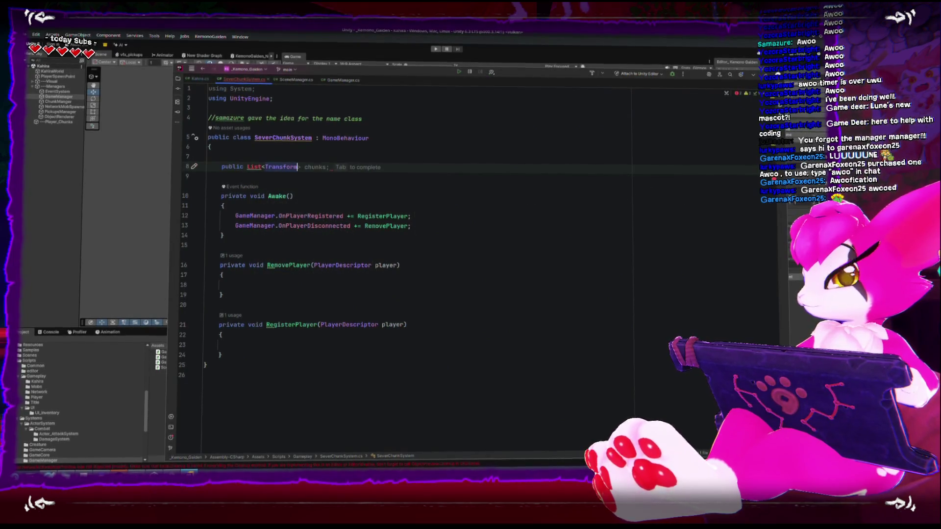
text(playerTra)
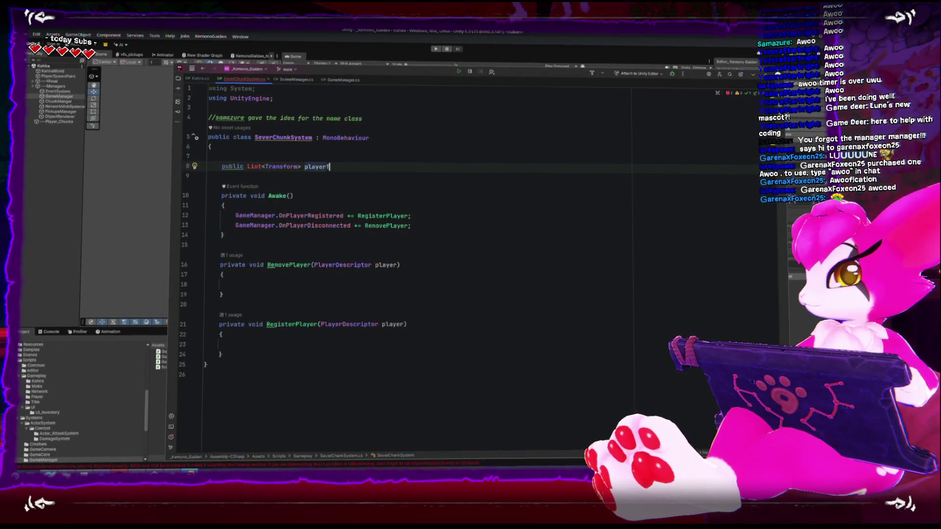
key(Return)
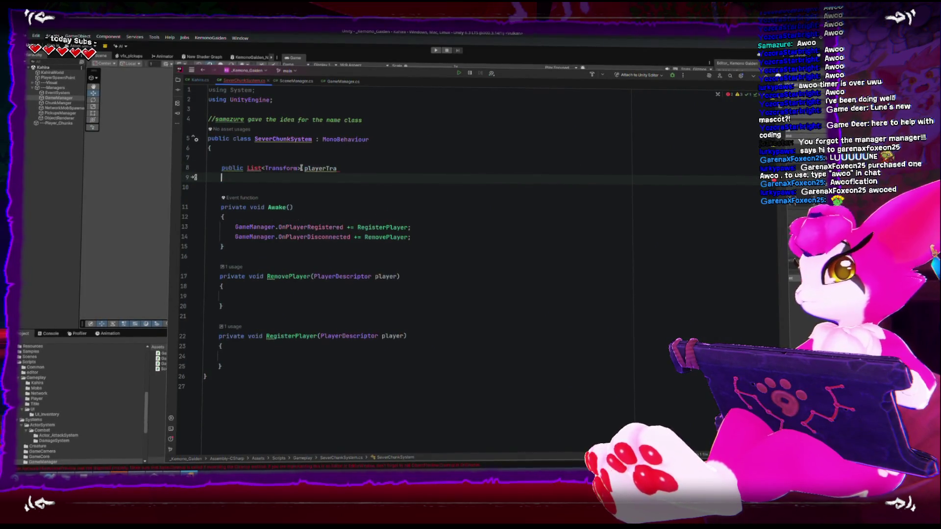
key(BackSpace)
key(Tab)
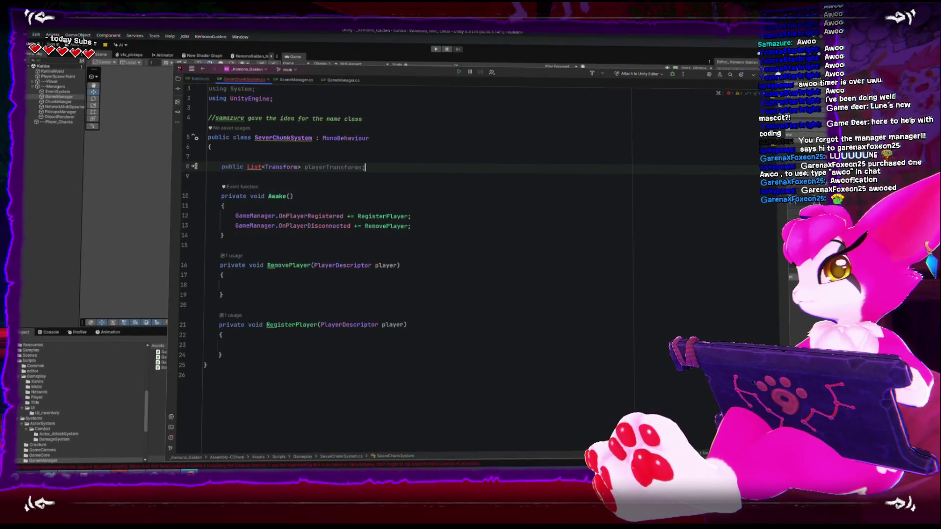
- Add 'using System.Collections.Generic;' below the existing using directives
click(313, 100)
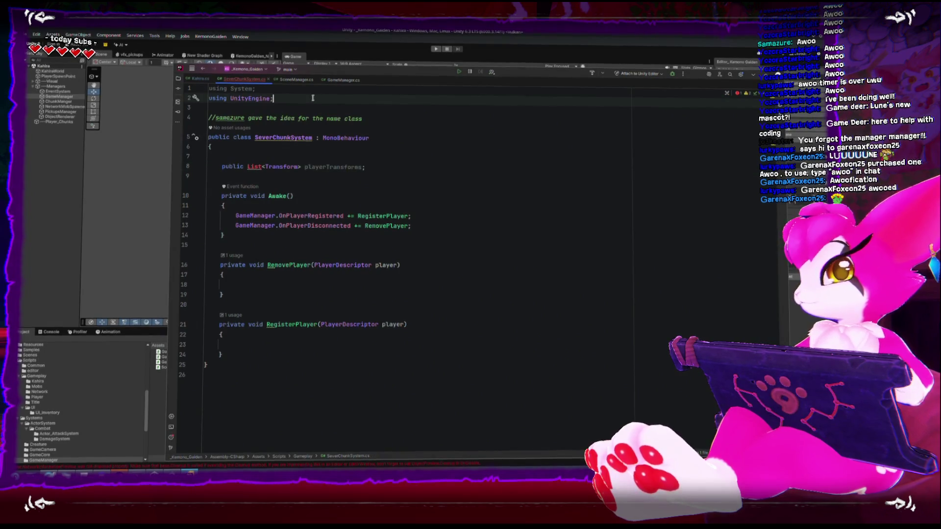
key(Return)
text(using system)
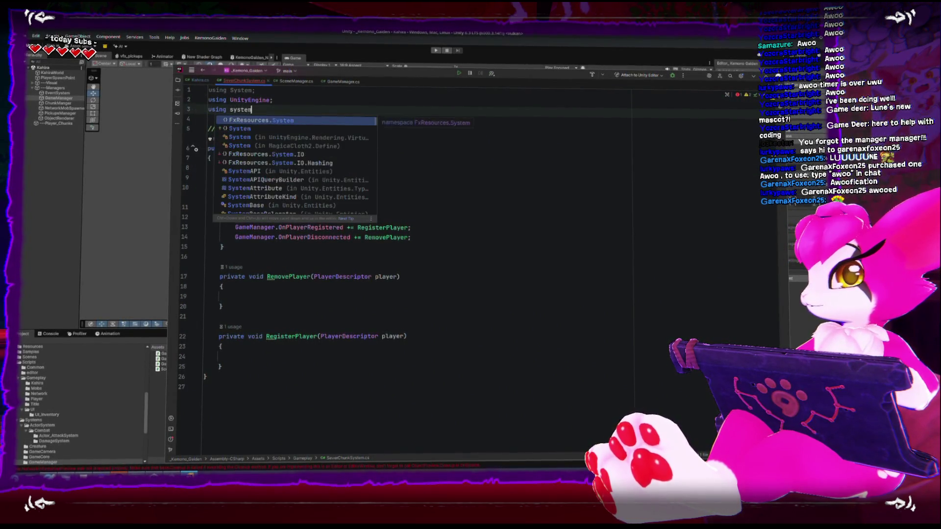
key(ctrl+BackSpace)
text(System.)
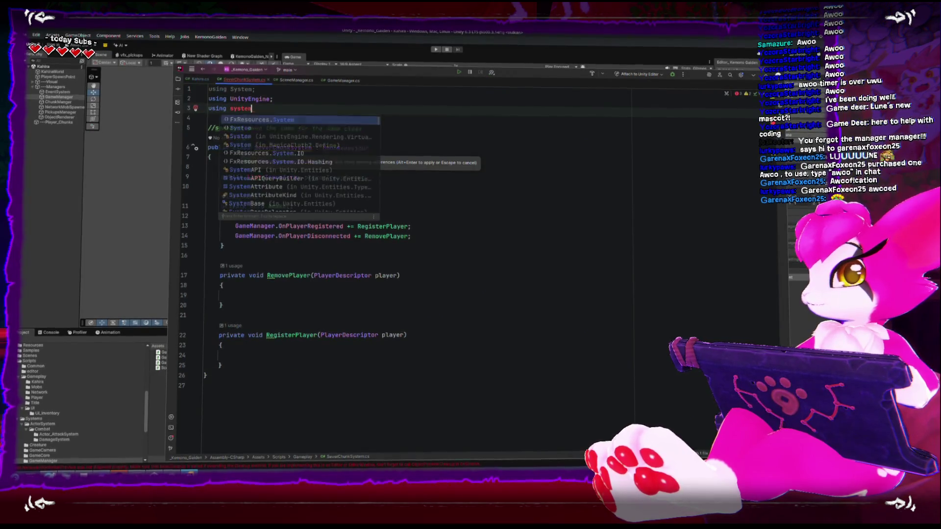
text(Collections.Generic;)
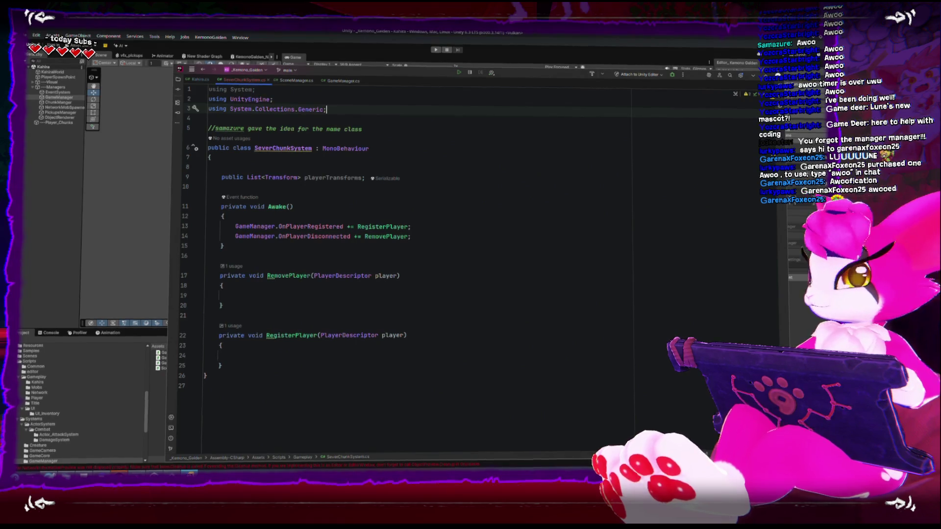
click(308, 299)
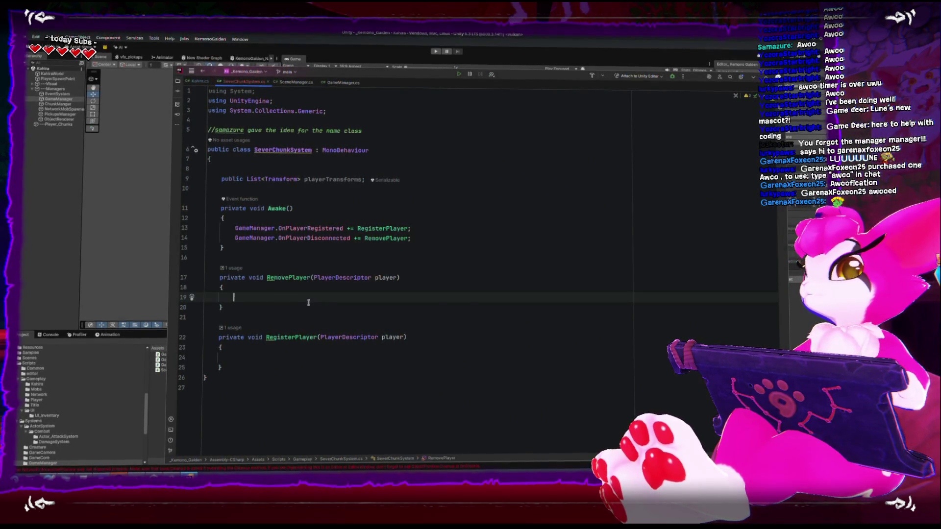
- In RegisterPlayer, add the player's transform with playerTransforms.Add(player.transform)
double_click(343, 180)
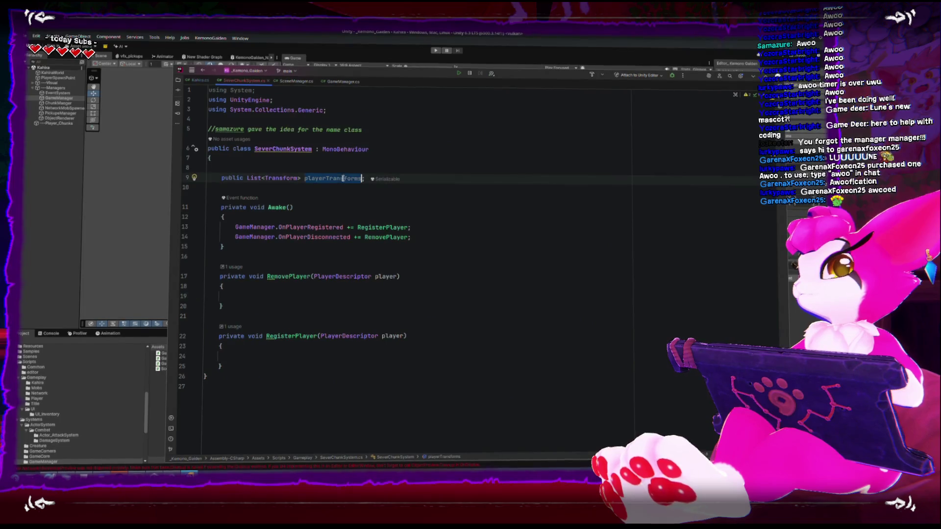
click(311, 346)
click(318, 355)
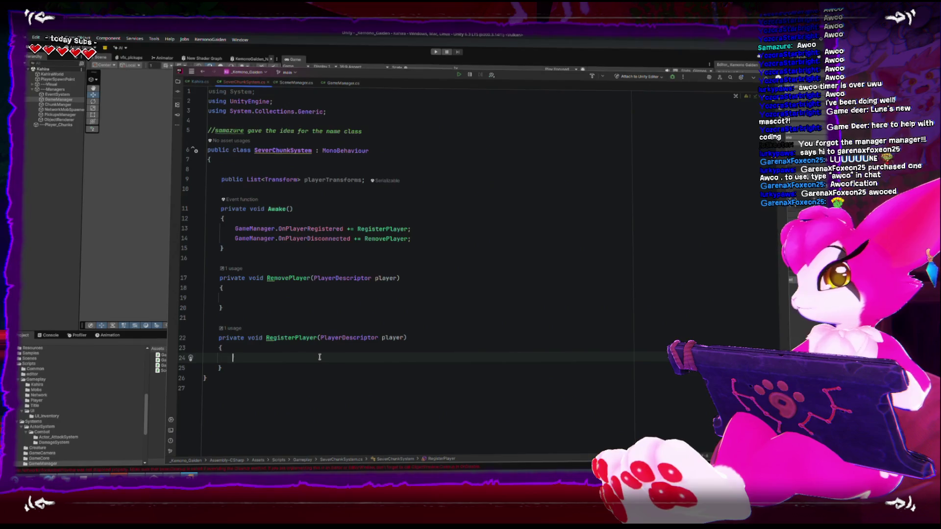
text(playerTransforms.Ad)
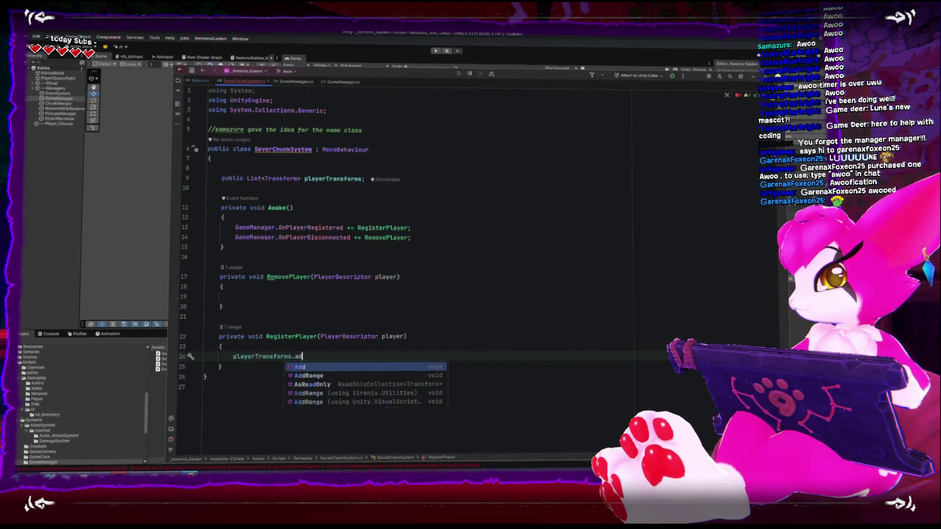
key(Return)
text(player.transform);)
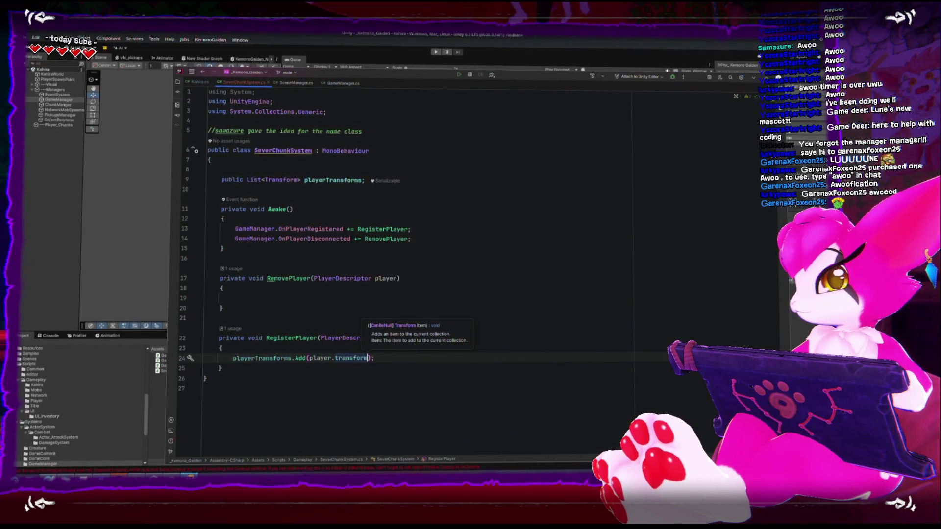
- In RemovePlayer, write playerTransforms.Remove(player.transform);
key(Up)
key(Up)
key(Up)
text(pl)
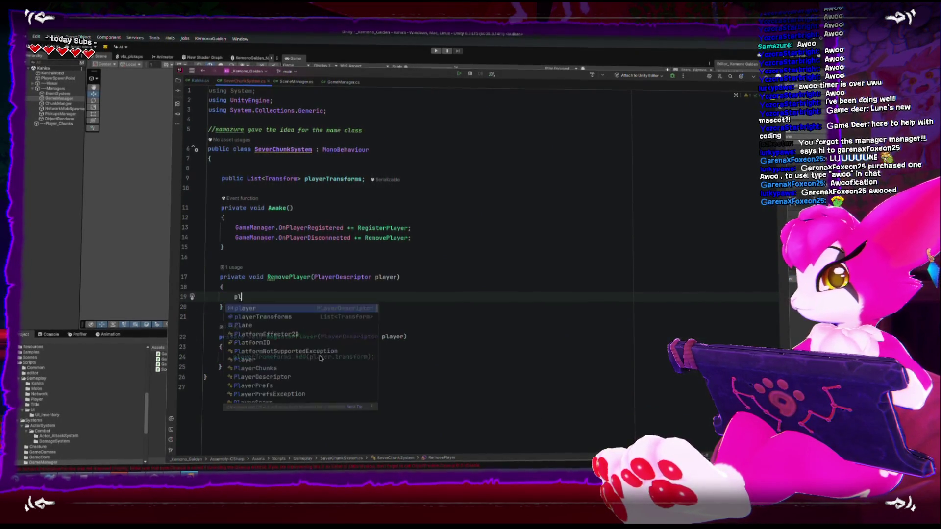
text(ayerTransforms.rem)
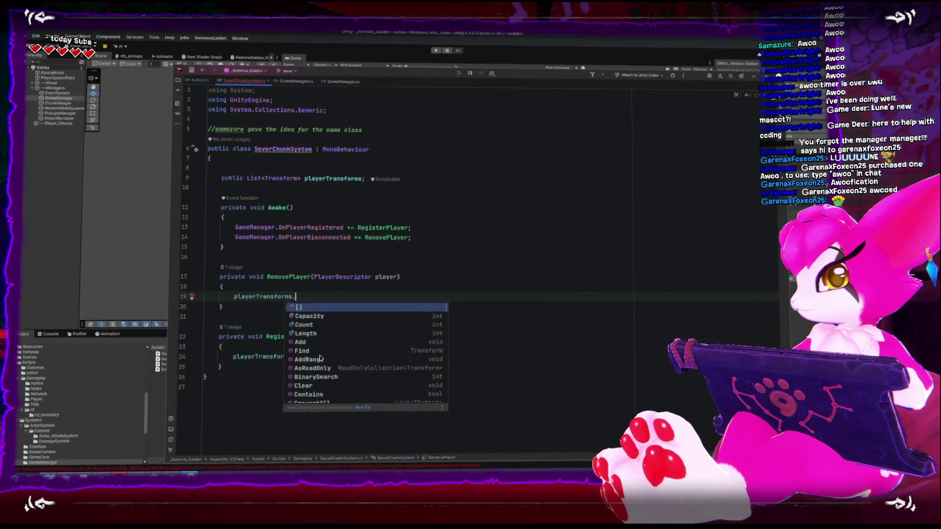
key(Return)
text(player.tra)
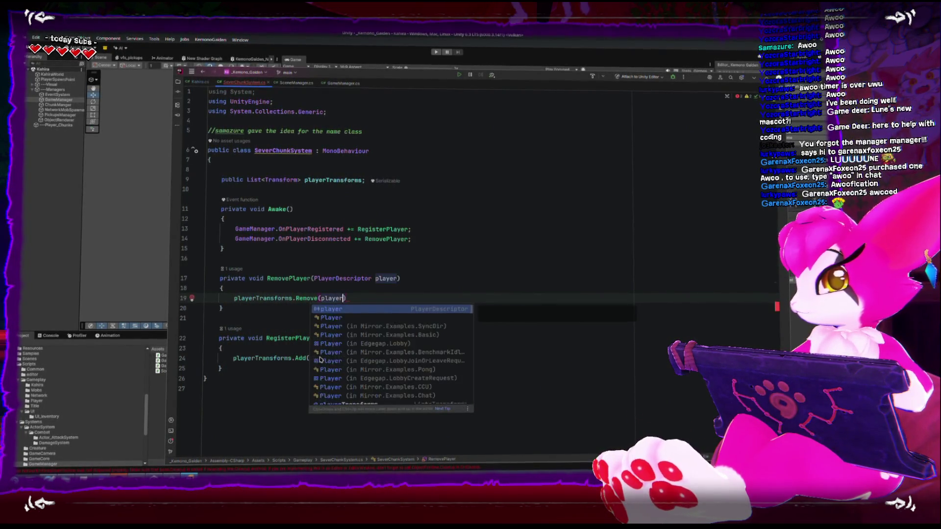
key(Return)
text(;)
key(Down)
key(Down)
key(Down)
click(264, 288)
key(Return)
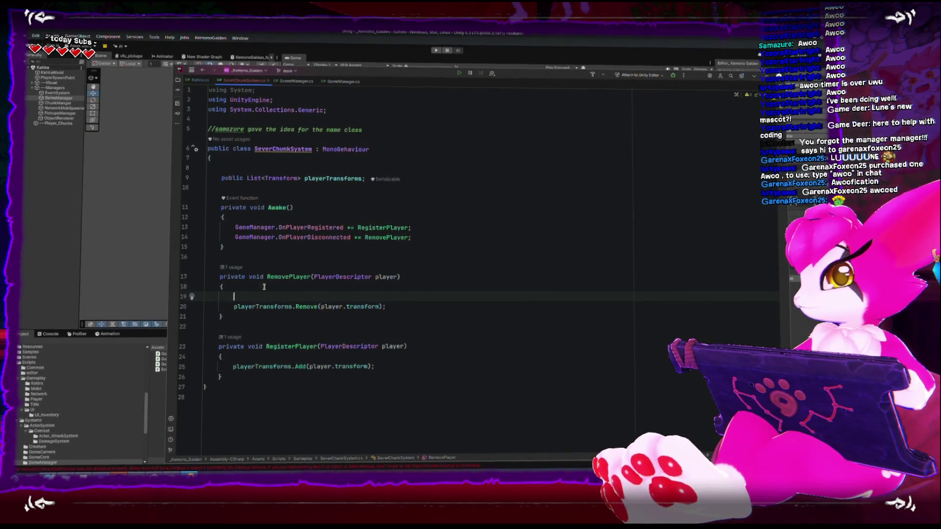
key(ctrl+z)
- Guard the Add call with if (!playerTransforms.Contains(player.transform))
key(Down)
key(Down)
key(Down)
key(Up)
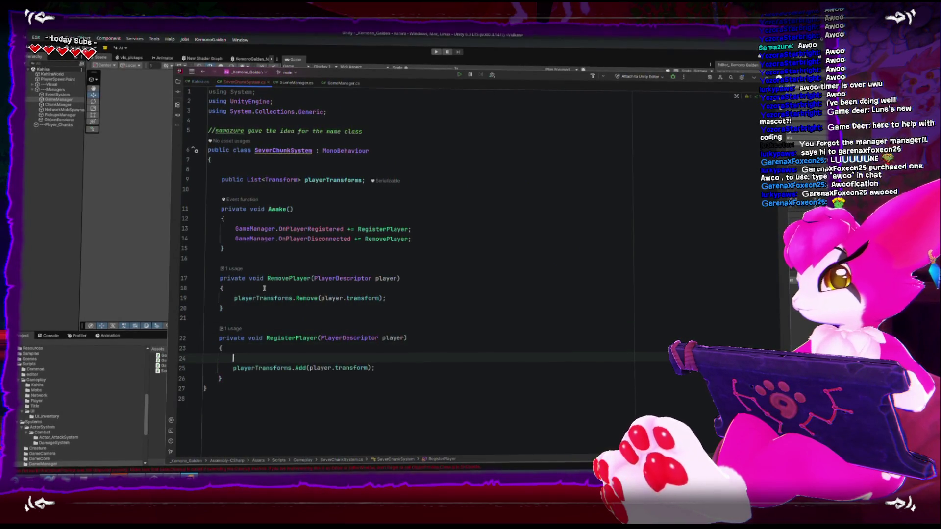
key(Return)
text(if(pla)
key(Tab)
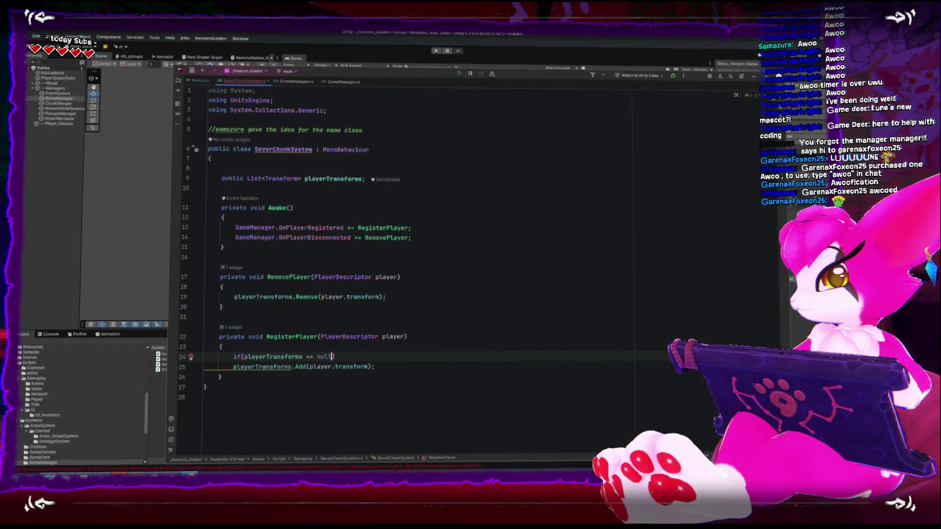
key(BackSpace)
text(.Con)
key(Return)
text(pa)
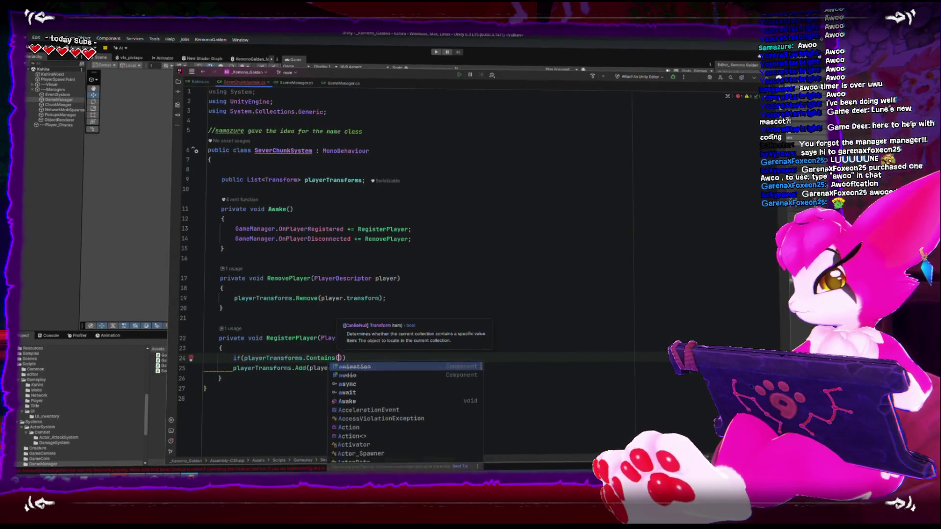
text(layer.transform)
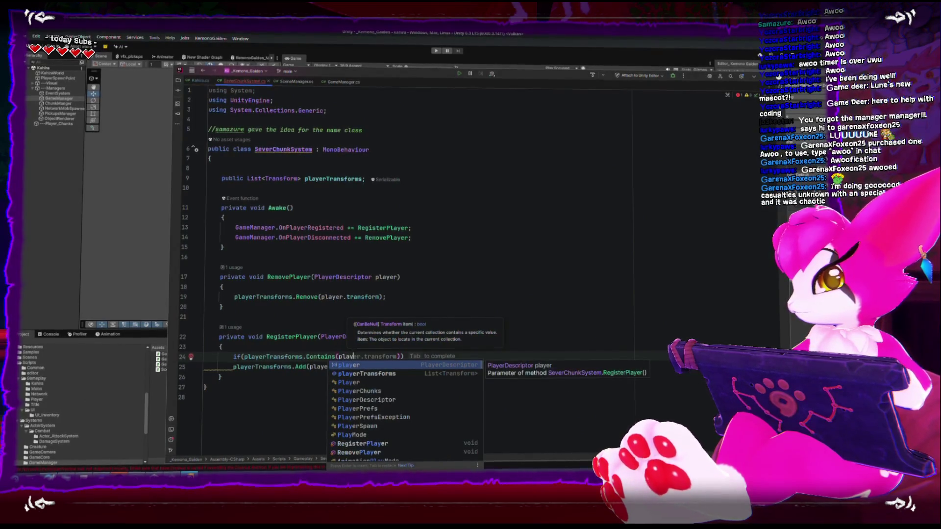
key(Right)
text(!)
key(Down)
key(Tab)
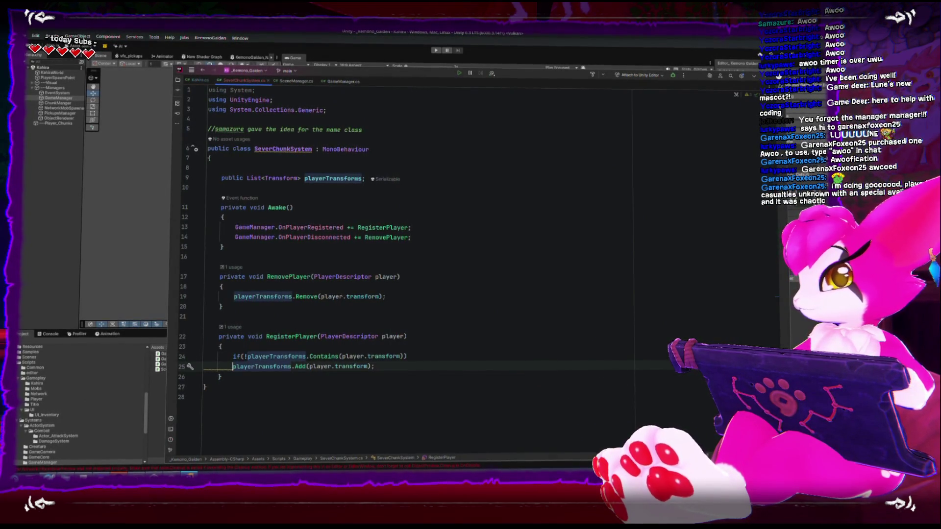
key(Up)
key(Up)
key(Down)
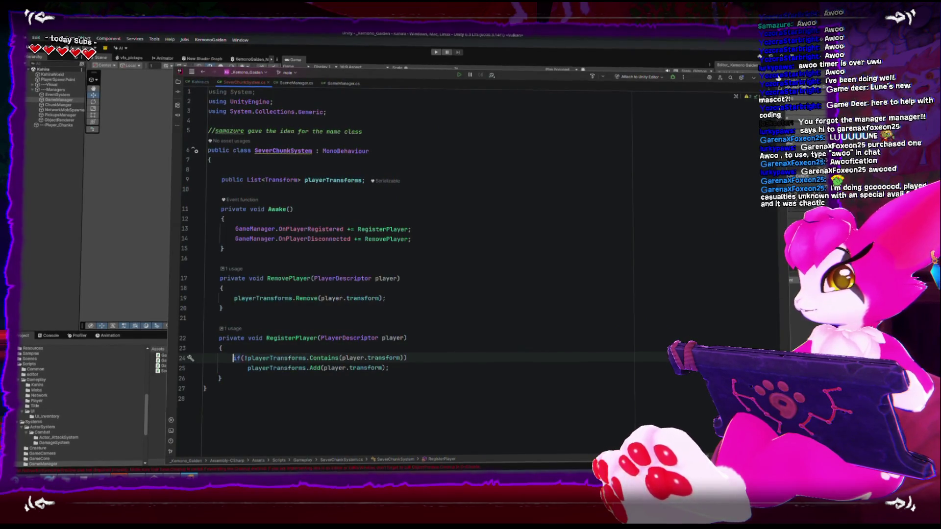
- Copy that if check around the Remove call, dropping the negation so removal requires presence
key(ctrl+c)
click(305, 282)
click(284, 290)
key(Return)
key(ctrl+v)
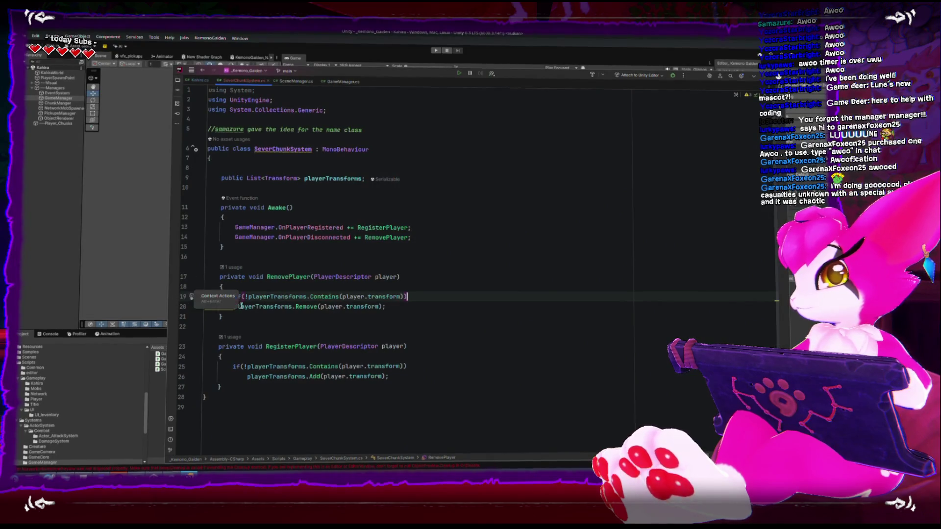
click(236, 309)
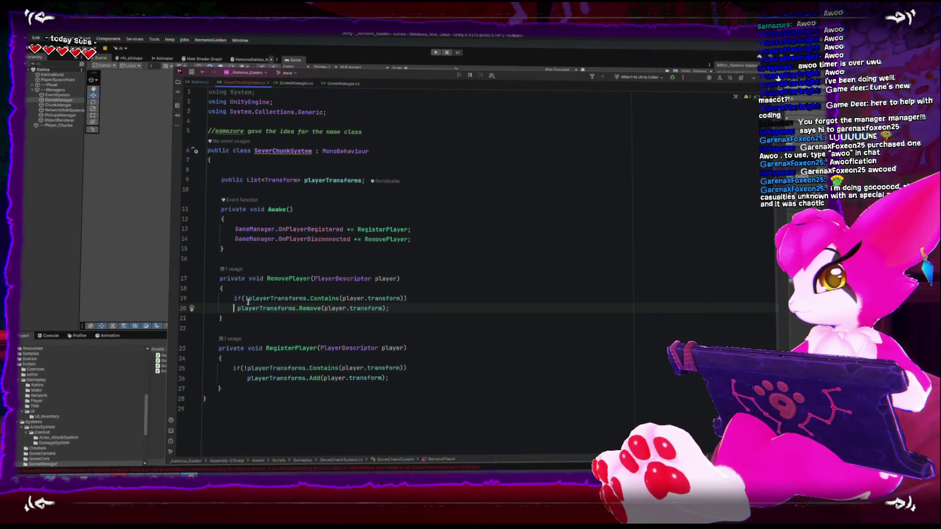
key(BackSpace)
key(Return)
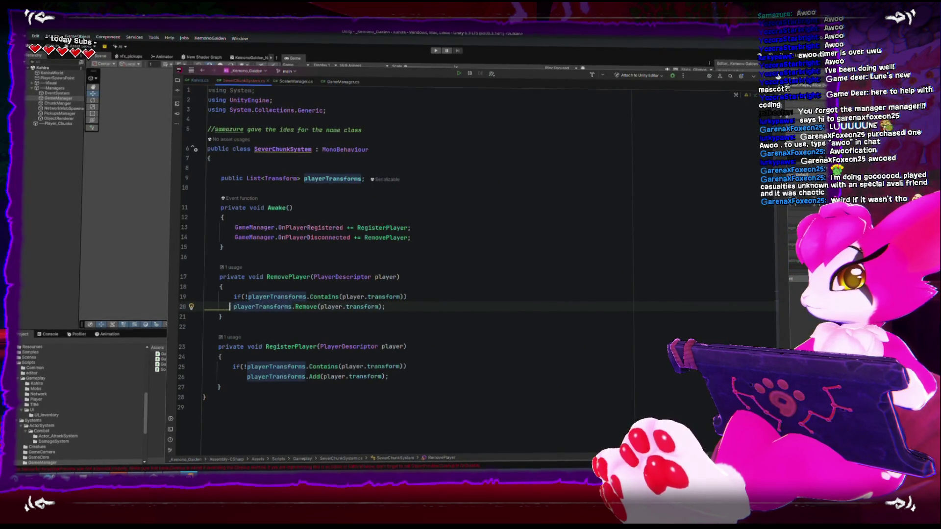
key(Tab)
key(Up)
key(BackSpace)
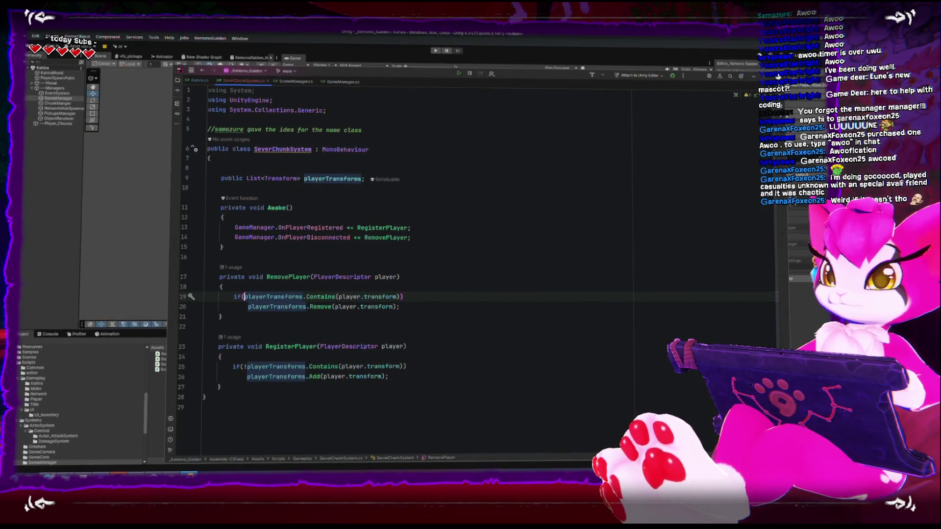
mouse_move(283, 237)
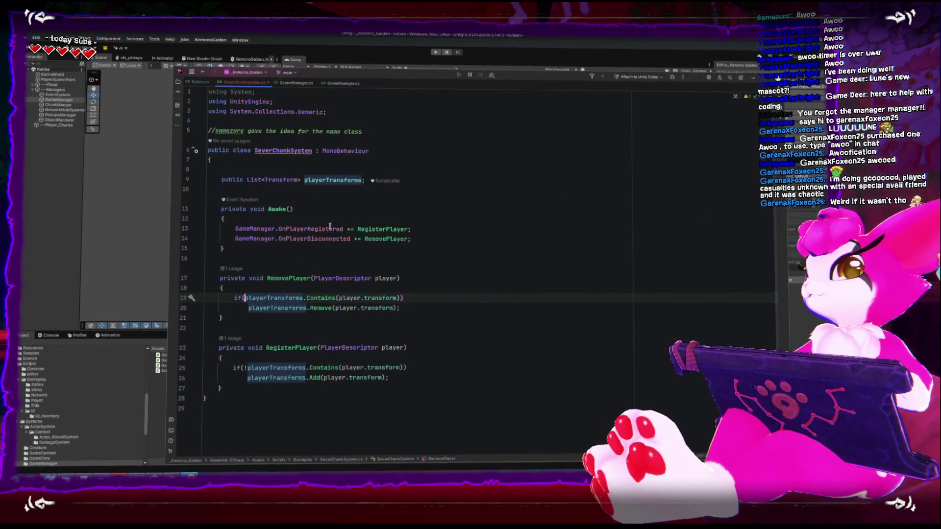
click(294, 155)
key(Down)
key(Down)
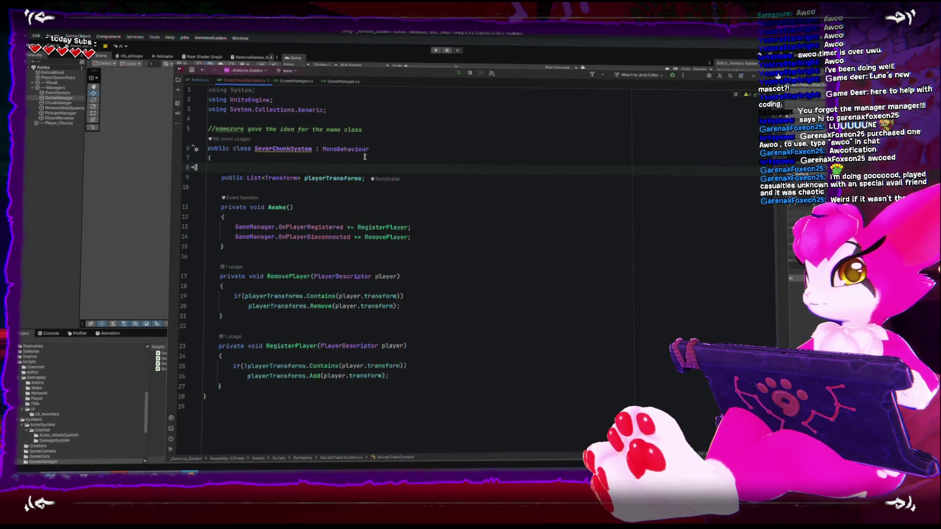
- Delete the blank line under the class brace and make room for a method after RegisterPlayer
key(BackSpace)
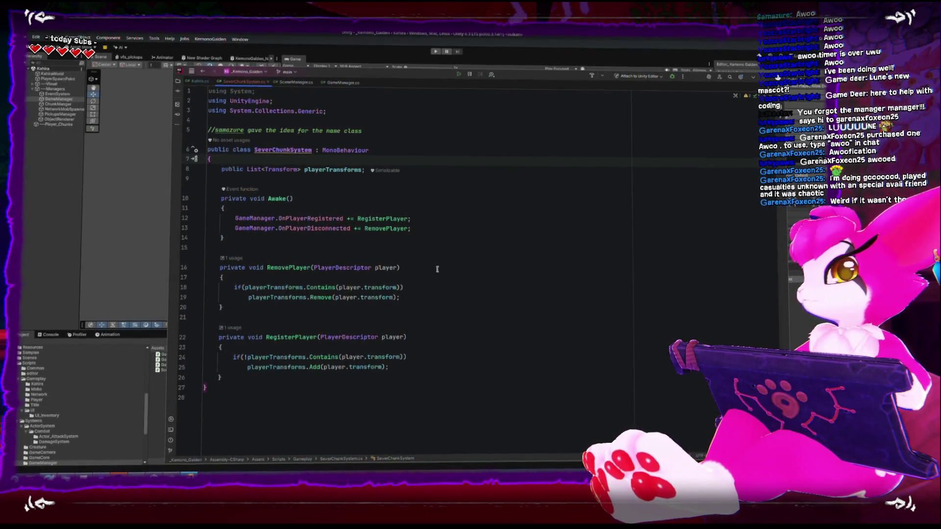
click(475, 372)
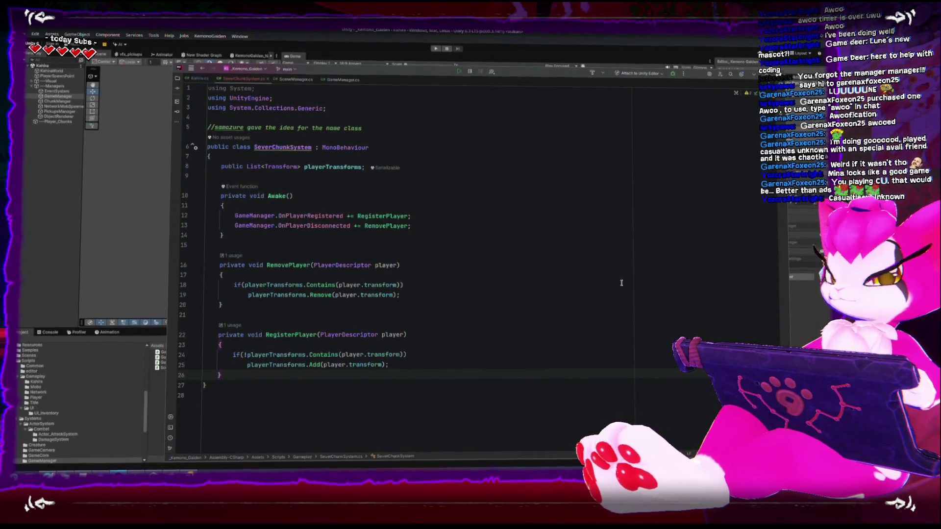
click(503, 385)
click(510, 375)
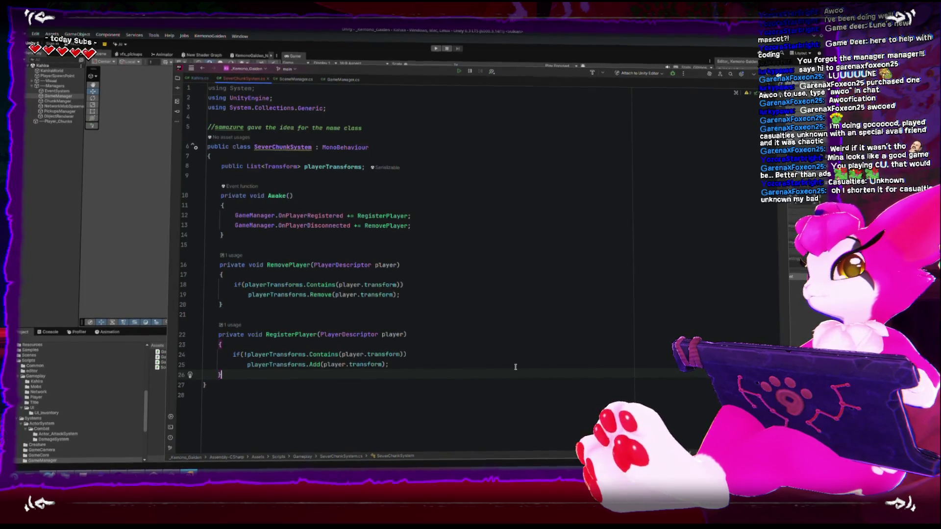
key(Return)
key(Return)
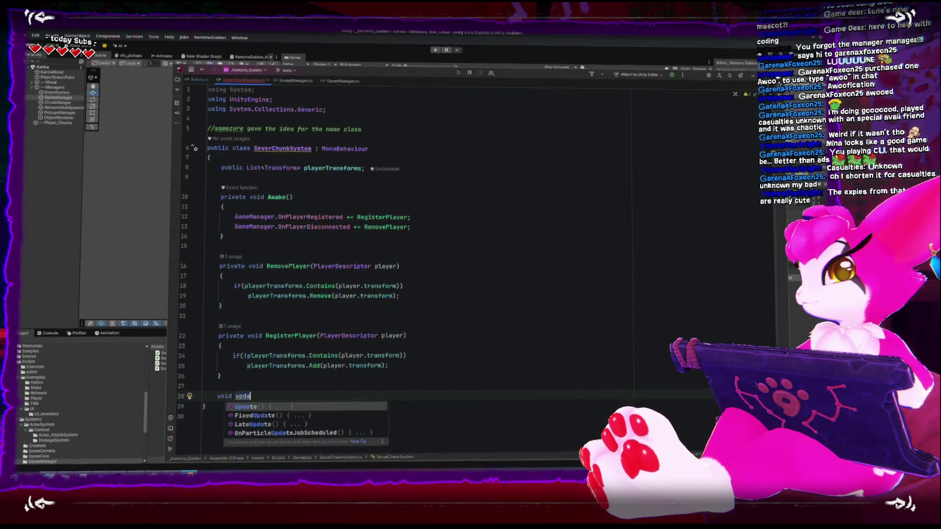
- Insert Update() with the comment '//check each player position to check if they changed chunks', then leave Rider
key(Return)
text(//)
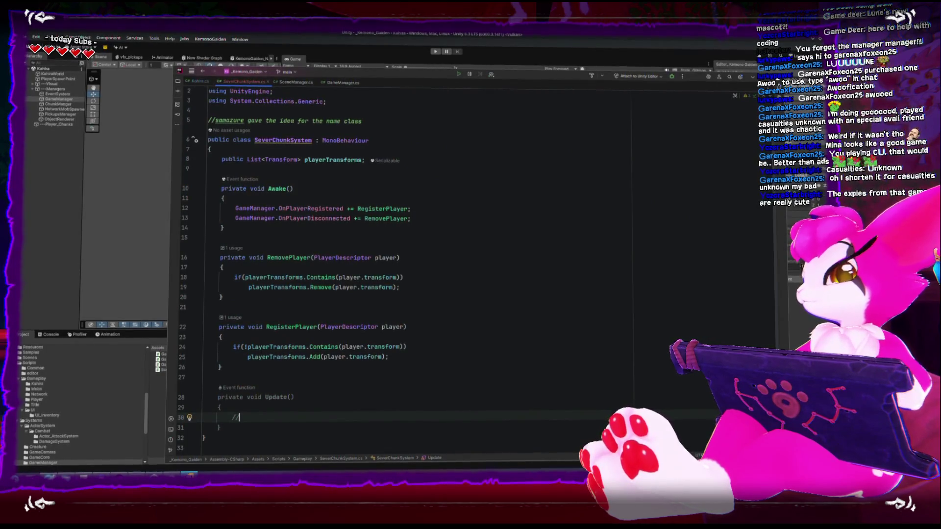
text(check each player position )
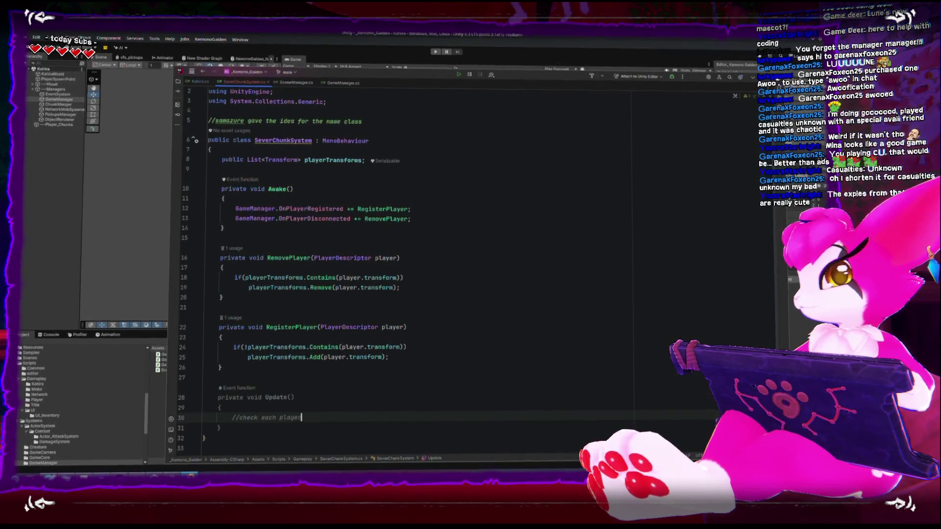
text(to see if)
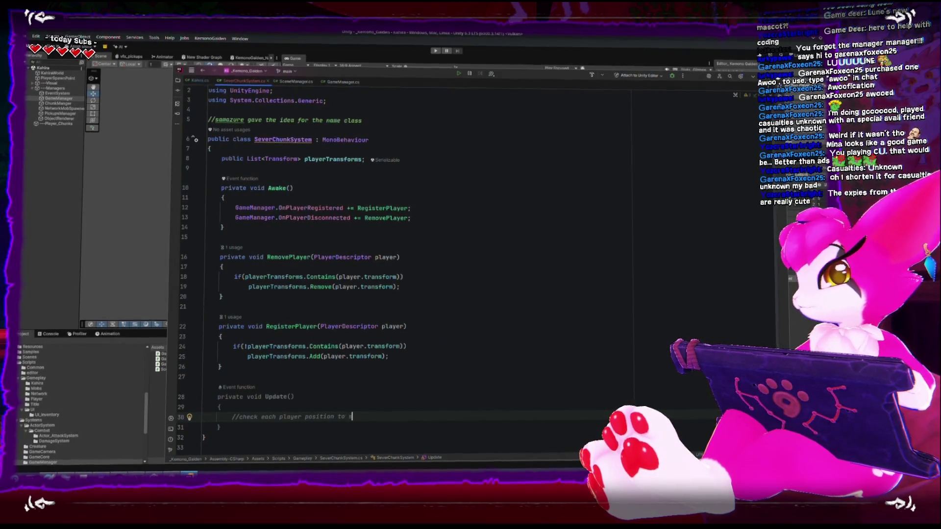
key(BackSpace)
key(BackSpace)
key(BackSpace)
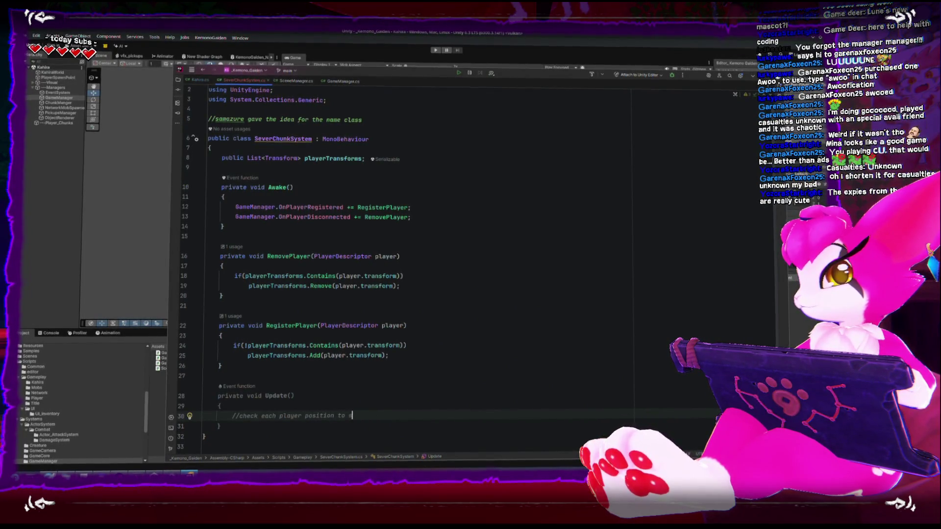
text(check if the)
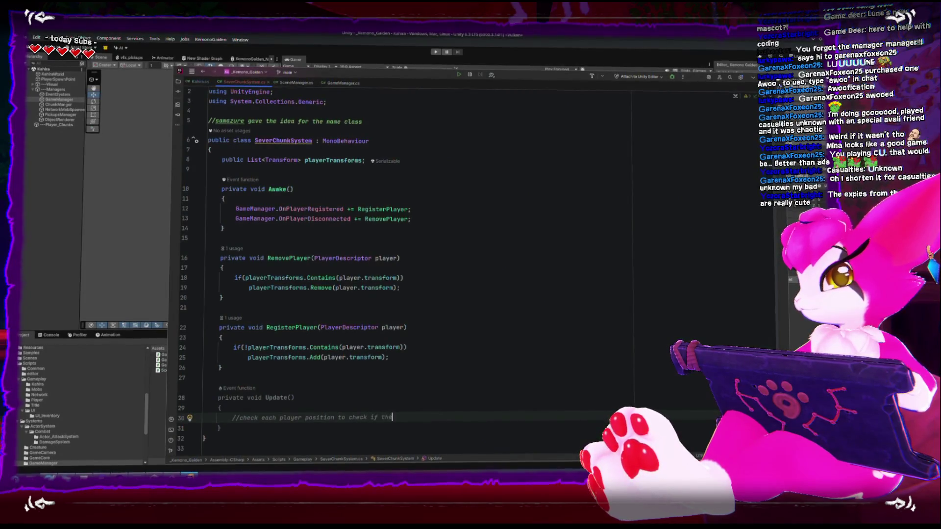
text(y changed chunks)
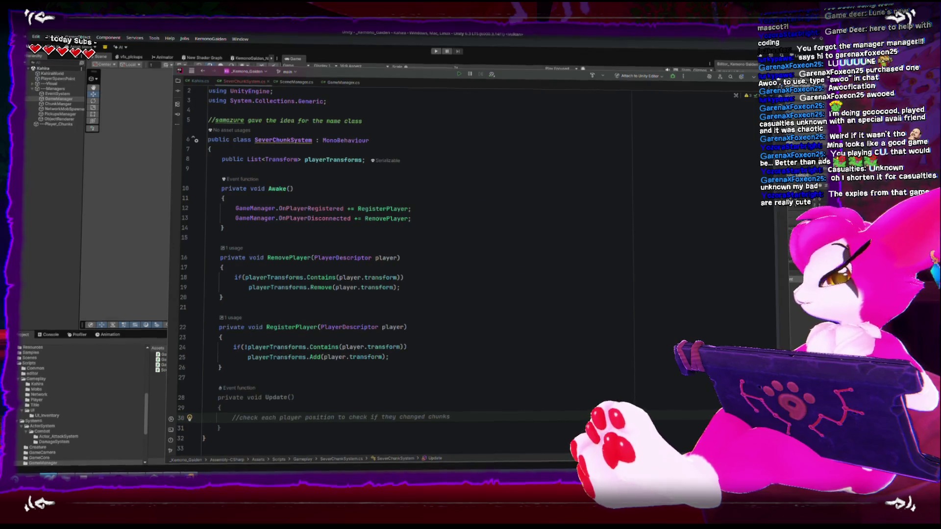
key(alt+Tab)
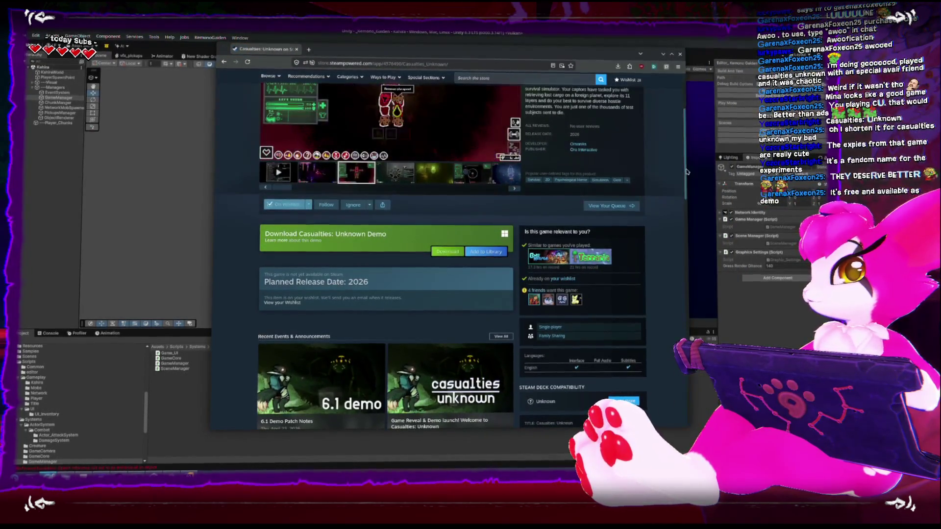
- Minimize the Casualties: Unknown Steam store browser window to bring Unity back
scroll(680, 169, up, 2)
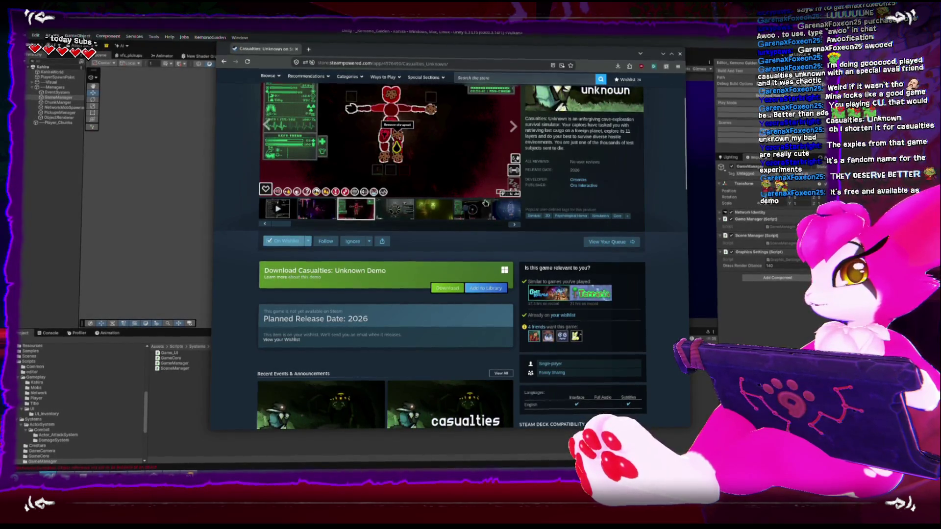
drag(687, 174, 686, 175)
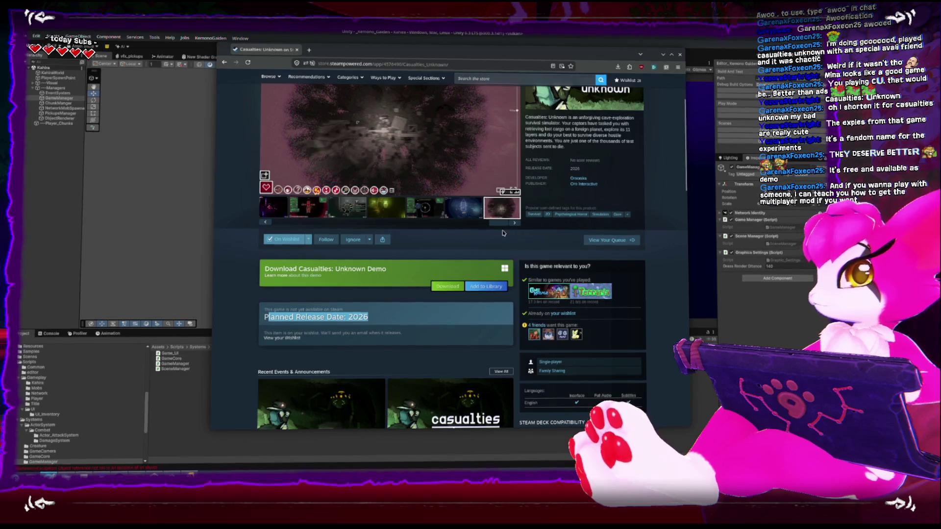
click(663, 55)
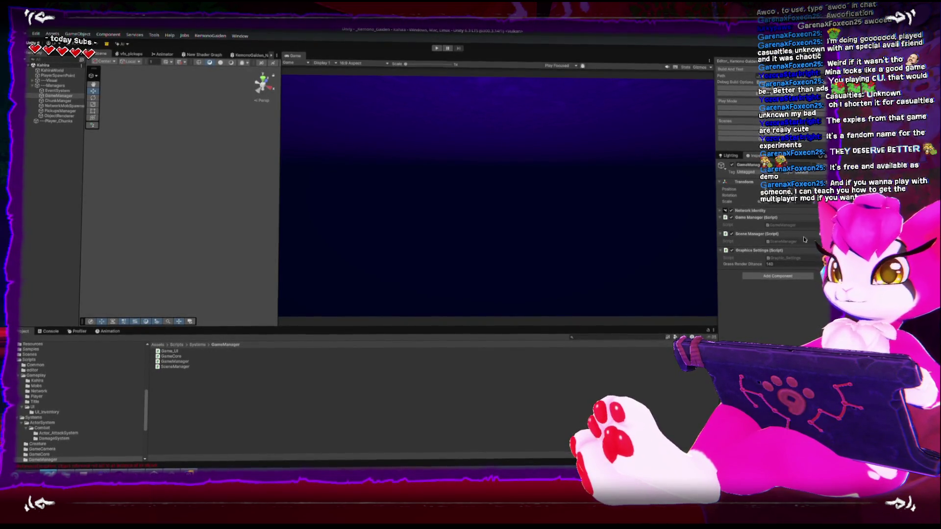
- In Rider, add blank lines after Update, discard a started 'public struct', and return to Unity
key(alt+Tab)
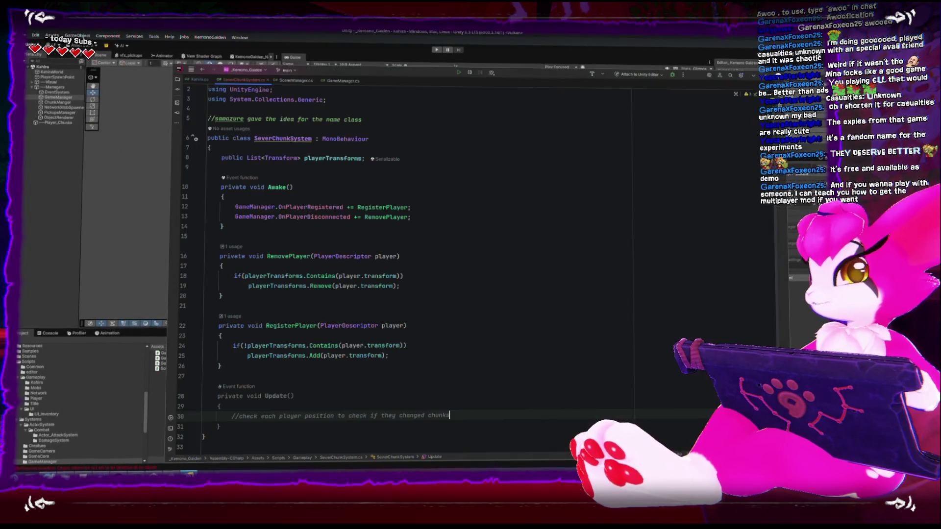
scroll(396, 370, down, 2)
click(393, 381)
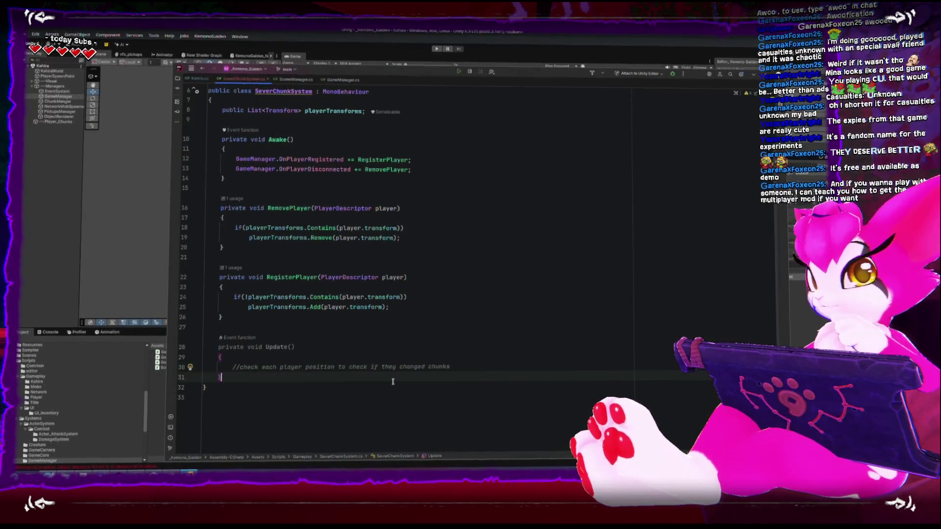
scroll(392, 381, up, 2)
scroll(392, 381, down, 2)
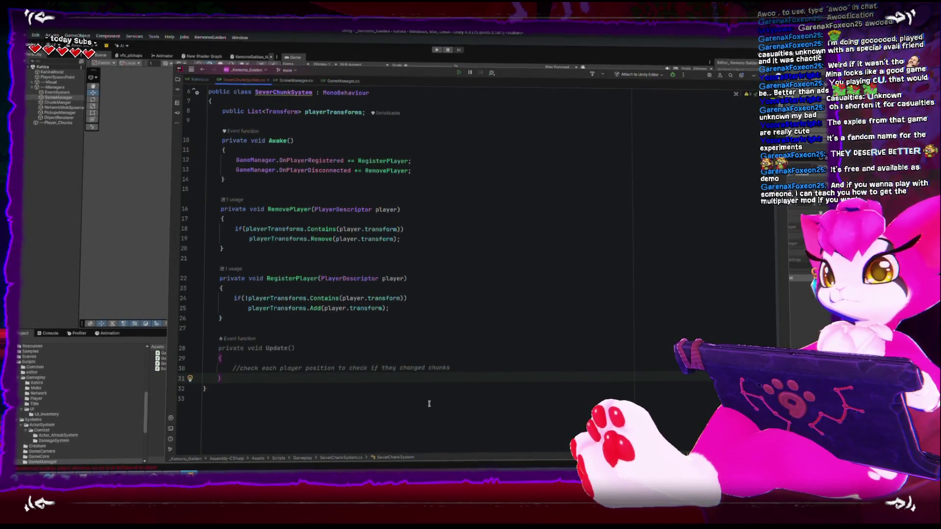
key(Return)
key(Return)
key(Return)
text(public struct)
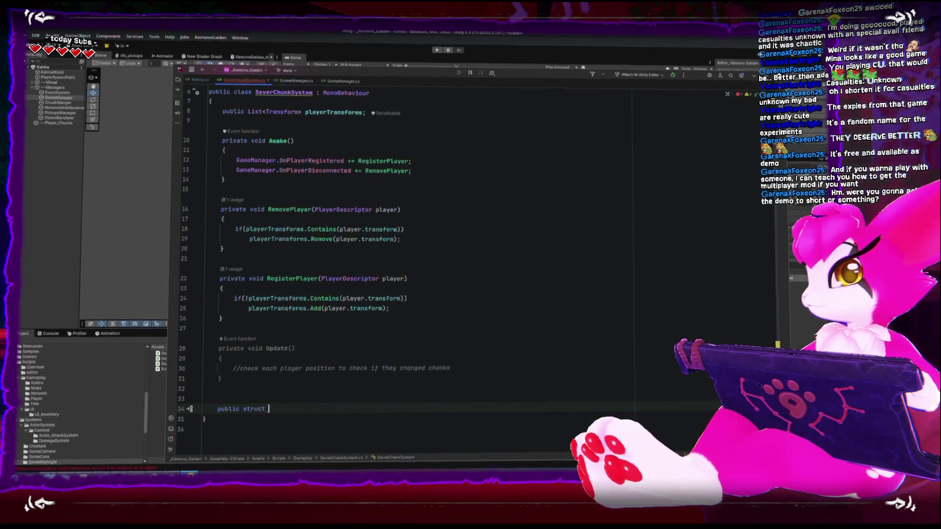
key(shift+Home)
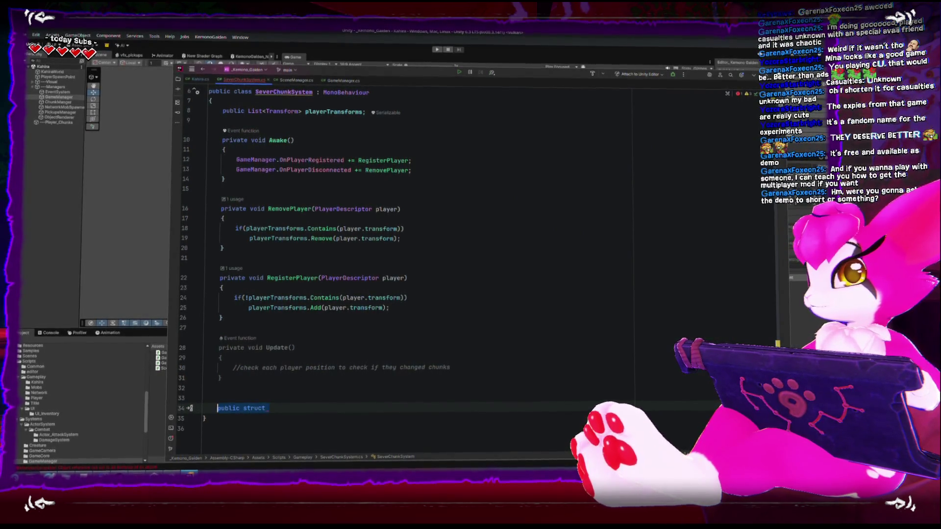
key(BackSpace)
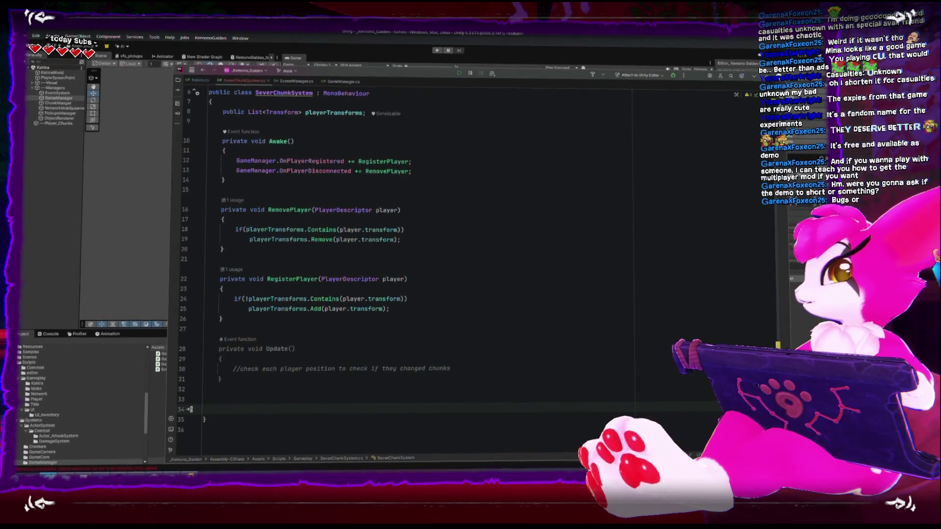
key(alt+Tab)
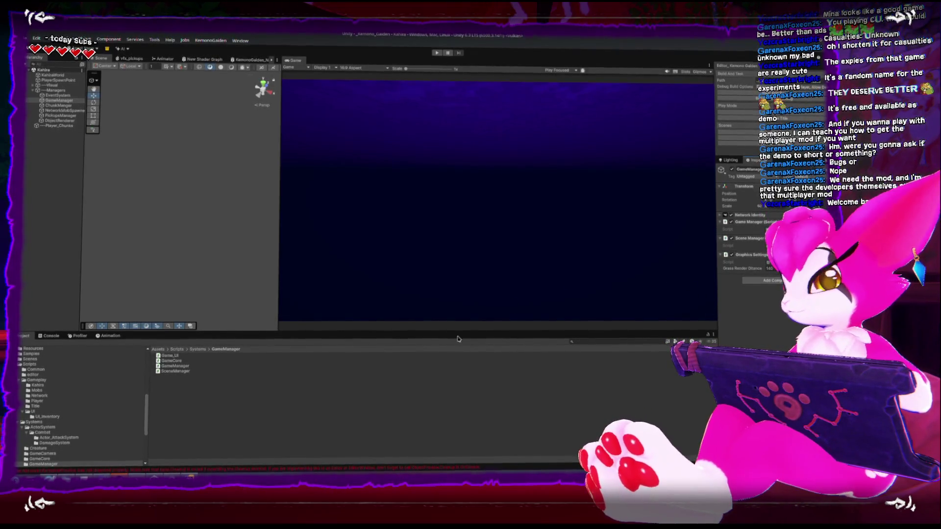
key(alt+Tab)
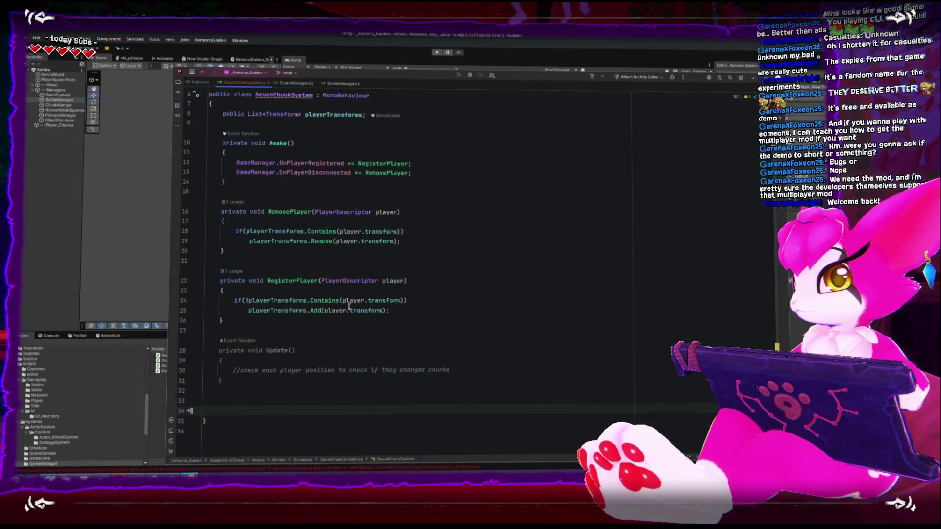
mouse_move(346, 299)
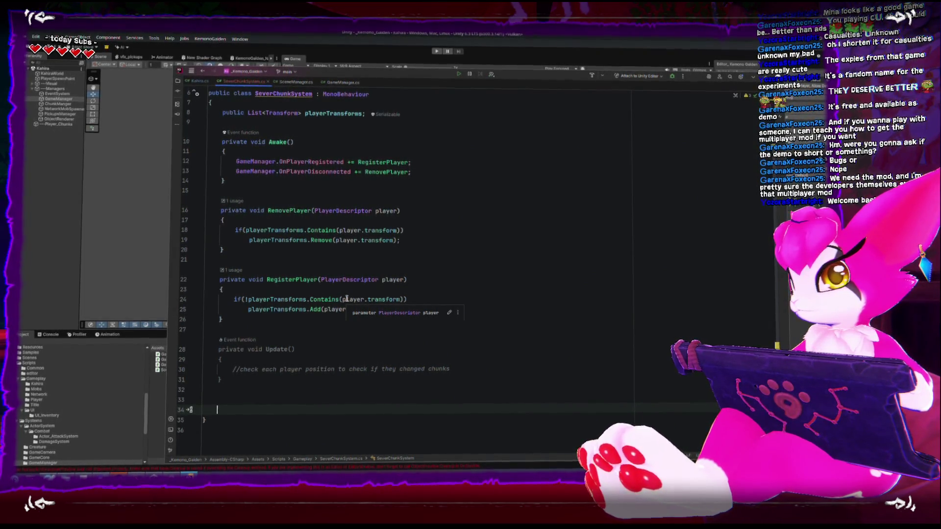
key(alt+Tab)
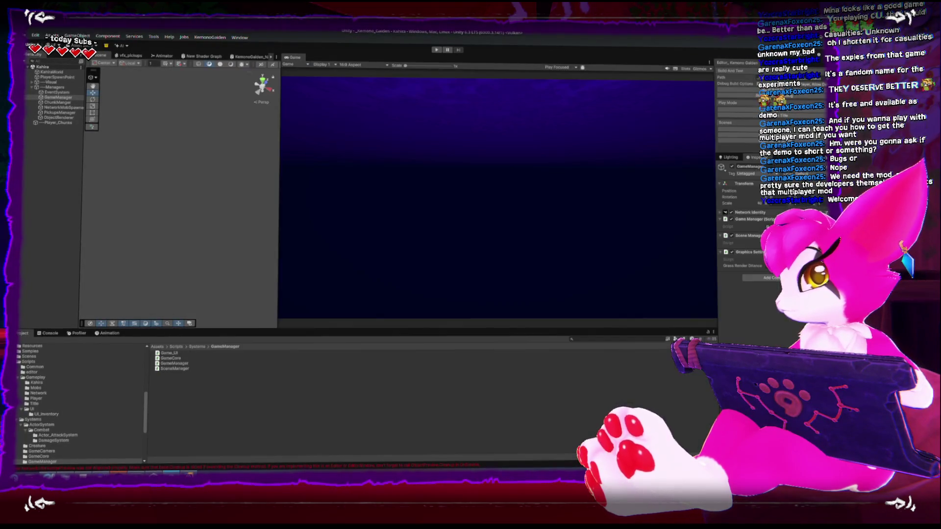
click(195, 348)
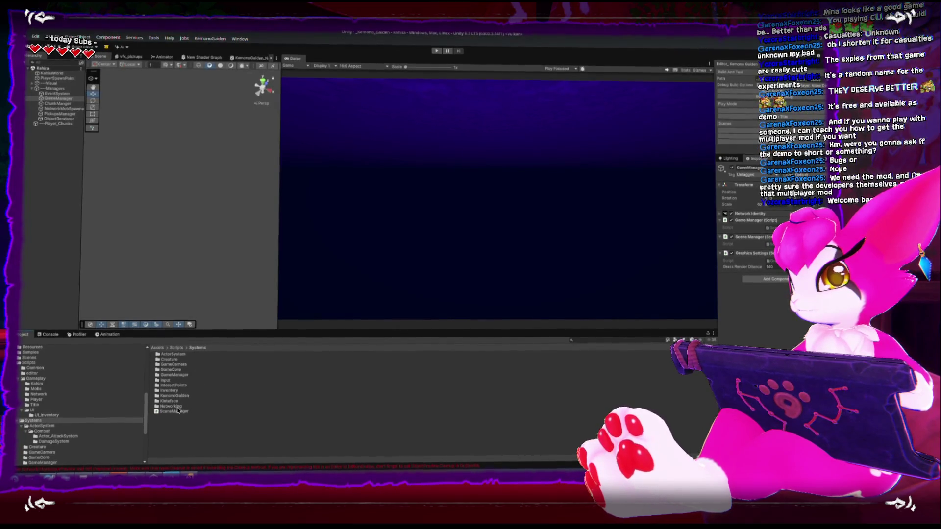
- Drag SeverChunkSystem from Scripts > Gameplay onto GameManager's Inspector, then open the script in Rider
click(32, 422)
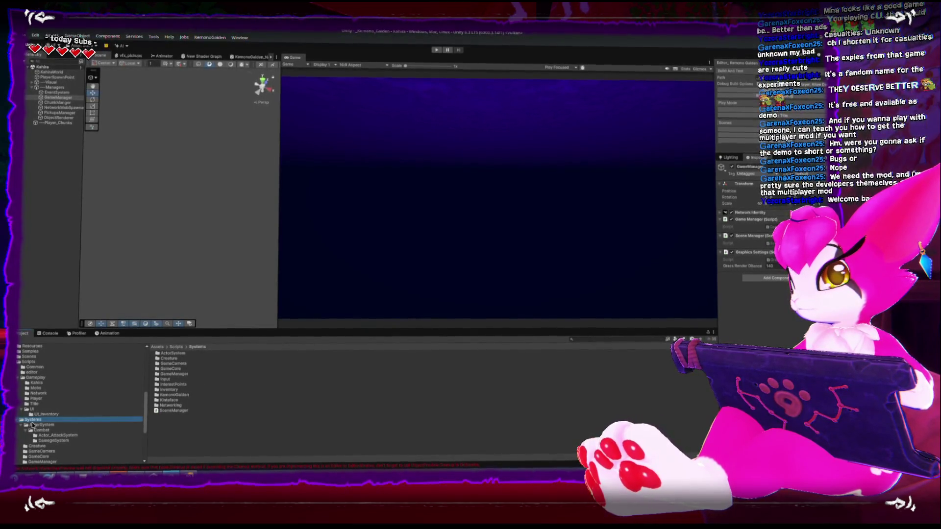
click(30, 378)
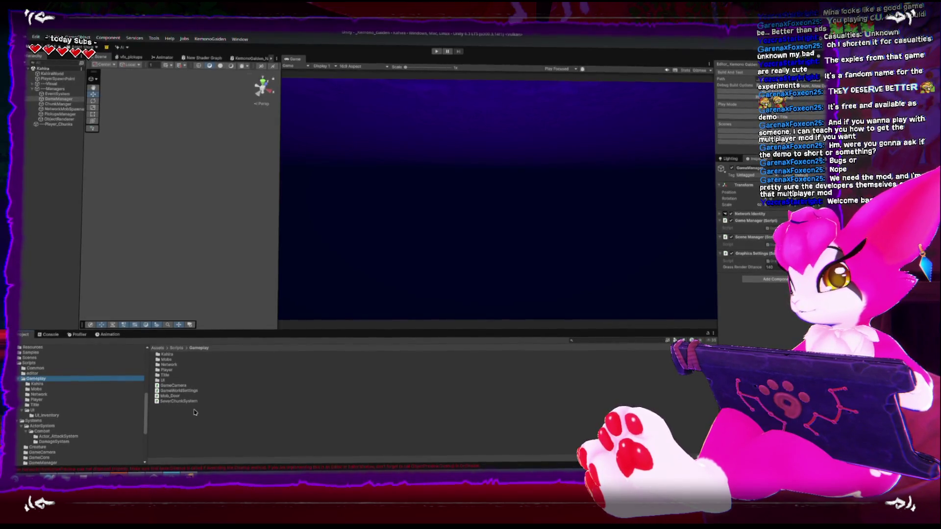
drag(178, 402, 752, 315)
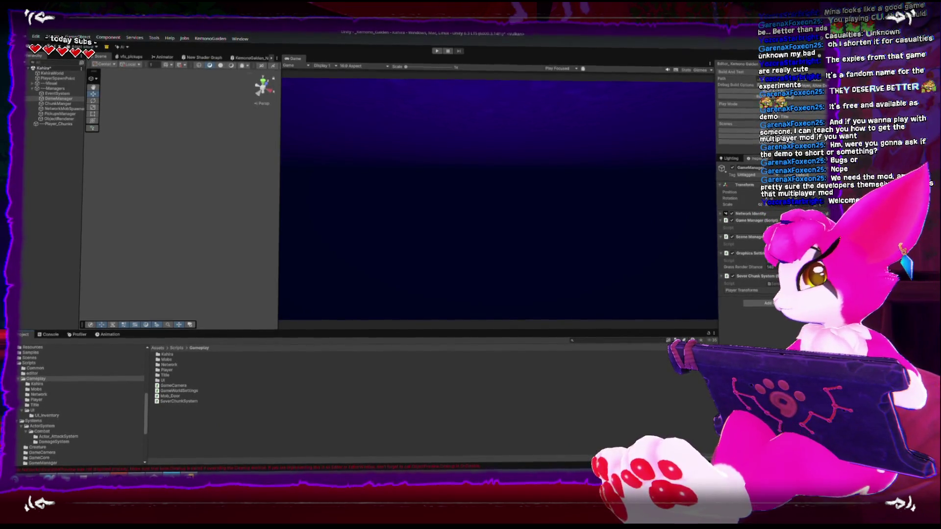
double_click(179, 401)
scroll(400, 325, down, 1)
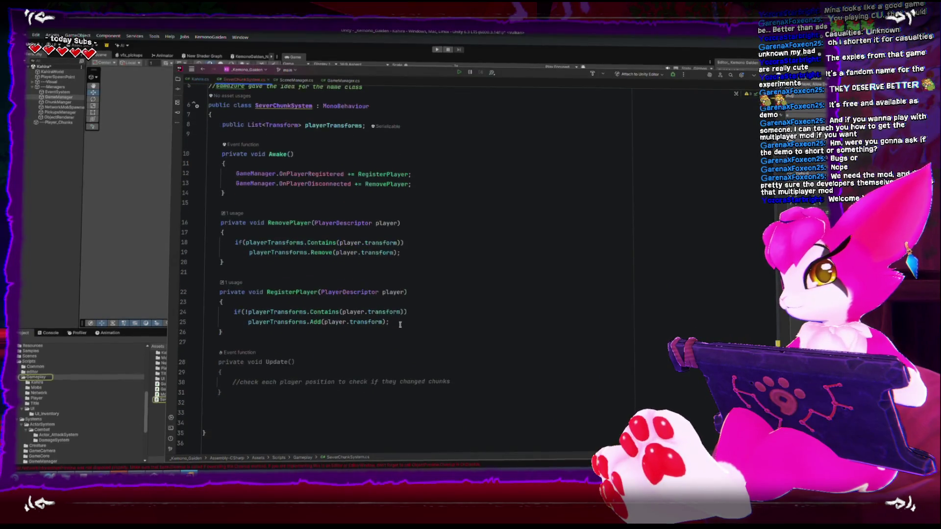
- Create an OnDrawGizmos method stub below Awake
scroll(400, 325, up, 2)
click(405, 256)
key(Up)
key(Up)
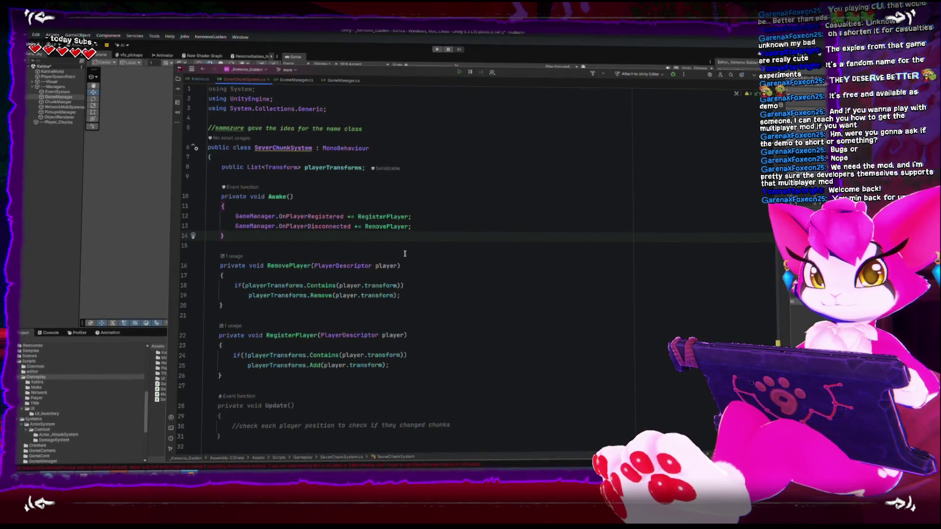
key(Return)
key(Return)
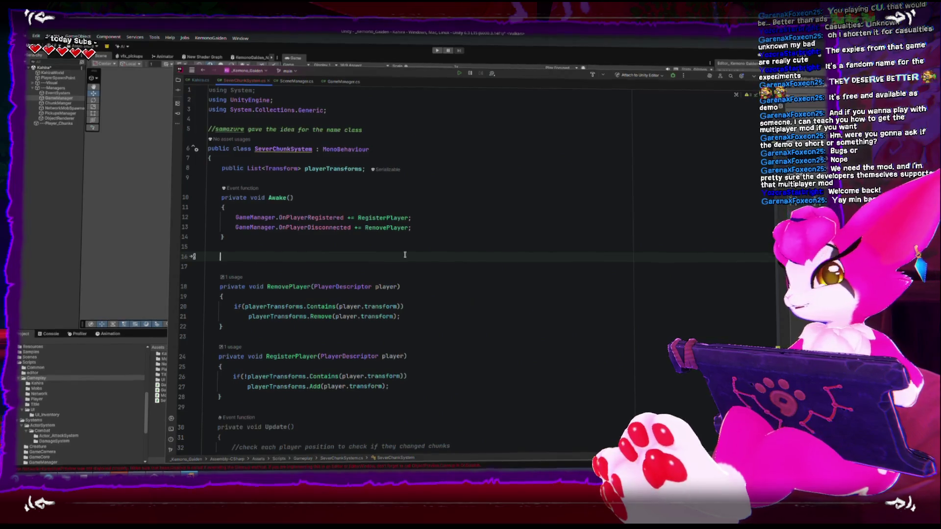
text(void as)
key(BackSpace)
key(BackSpace)
text(OnDrawGizmos)
key(Return)
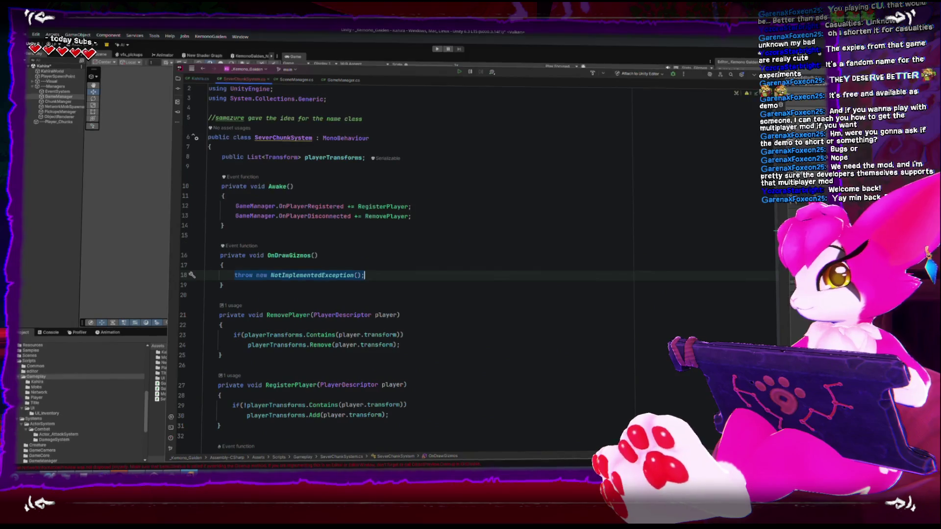
- Write a foreach loop over playerTransforms with the loop variable named player
text(for(int)
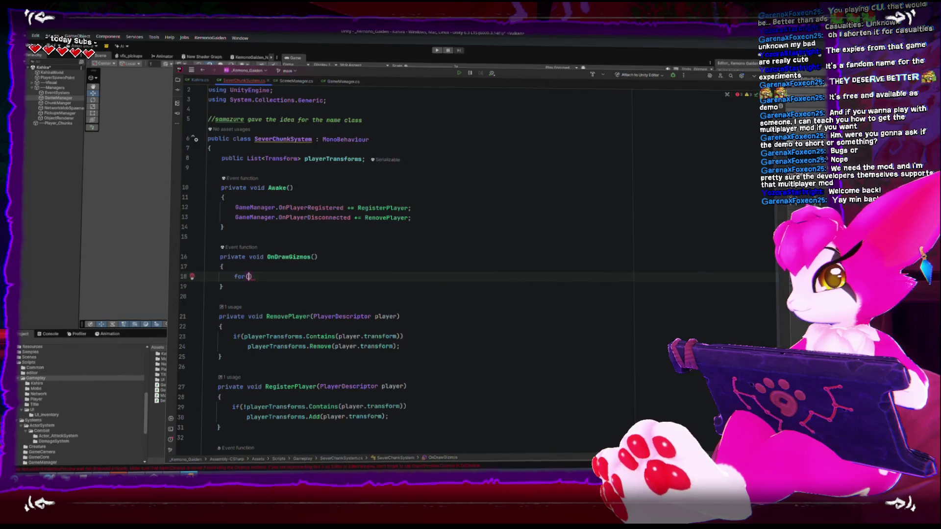
key(BackSpace)
text(ea)
key(Return)
text(()
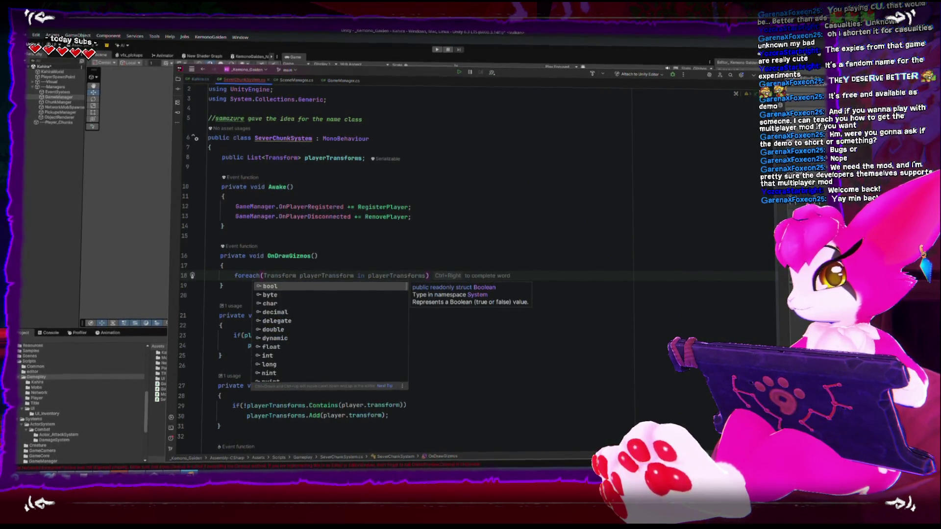
key(Tab)
key(ctrl+Left)
key(ctrl+Left)
key(ctrl+Left)
key(Left)
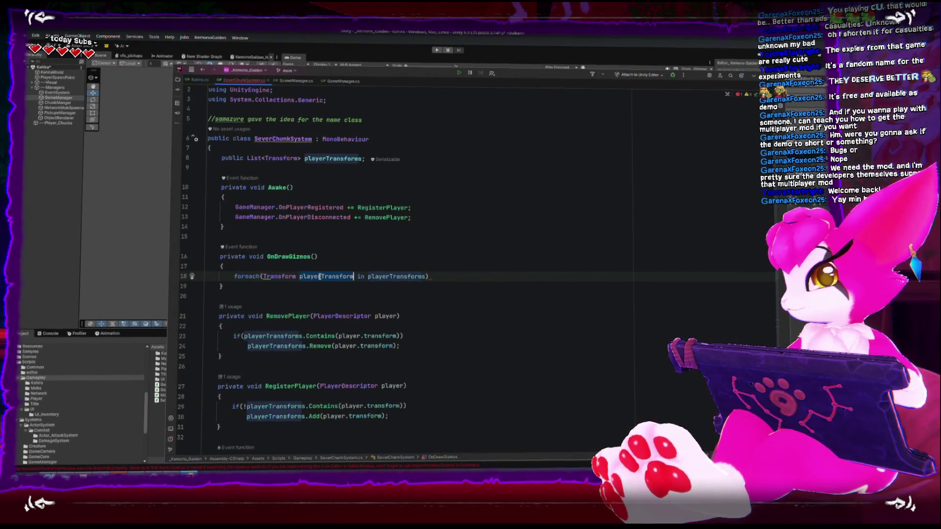
key(ctrl+BackSpace)
key(Escape)
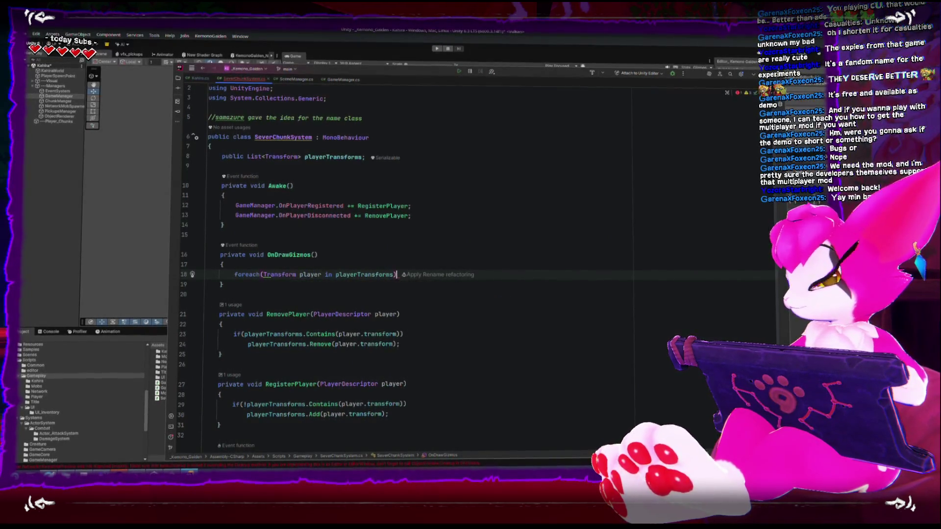
key(End)
key(Return)
text({)
key(Return)
- Add a Gizmos.DrawWireCube call in the loop and begin a Vector3 chunkPosition declaration above it
text(izmos.drawwire)
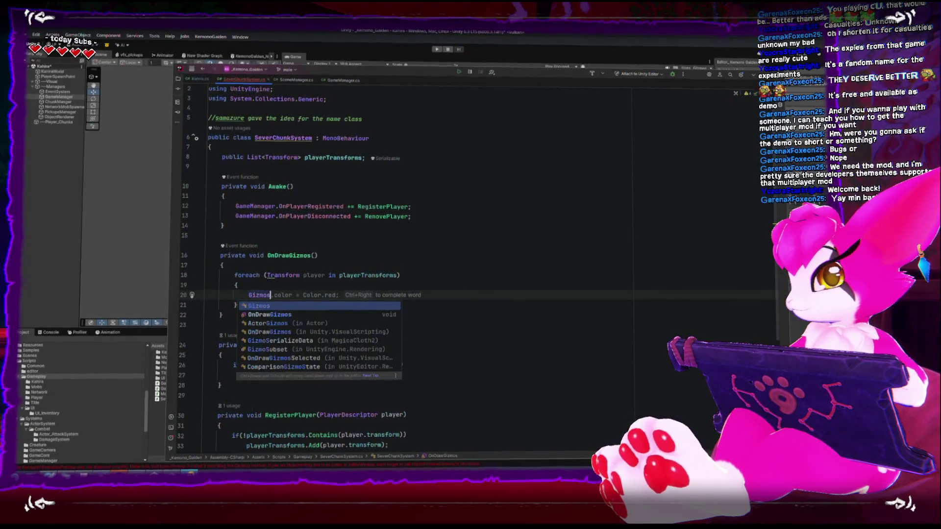
key(Return)
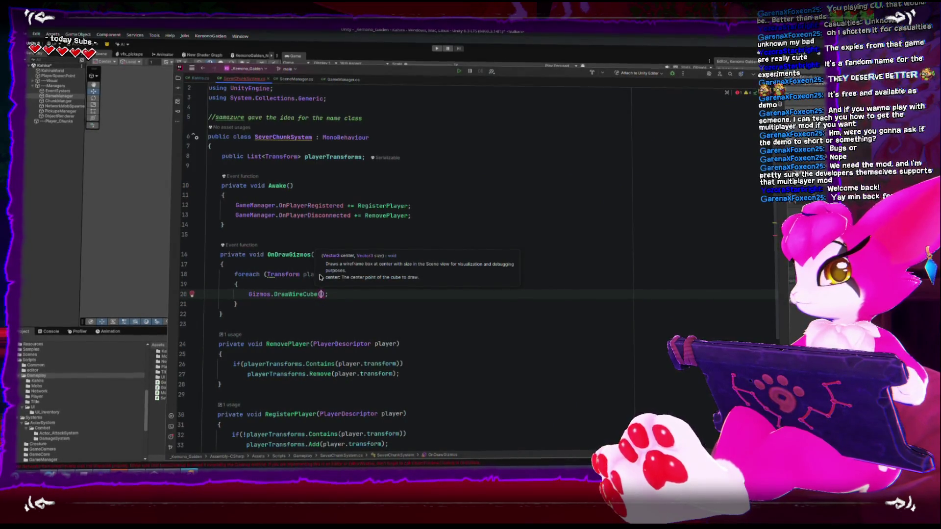
click(249, 294)
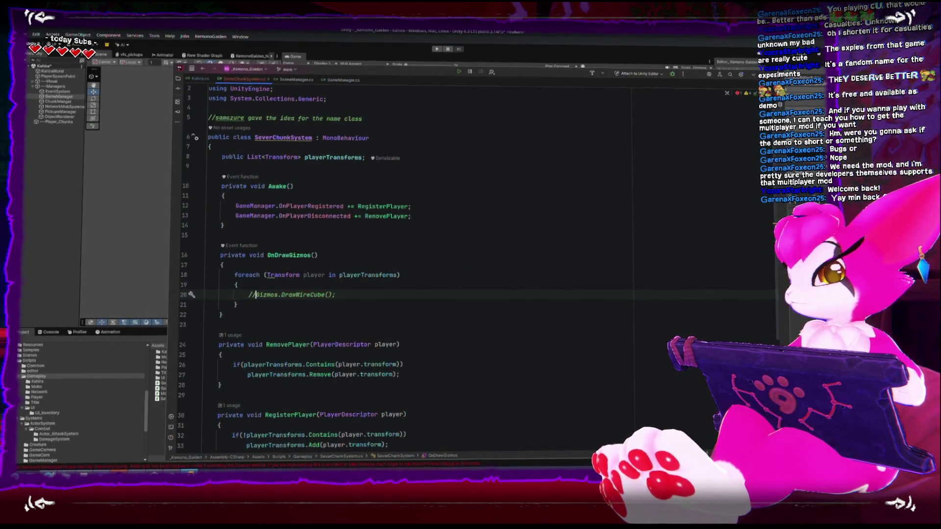
key(ctrl+alt+Return)
key(BackSpace)
key(BackSpace)
key(BackSpace)
text(Vec)
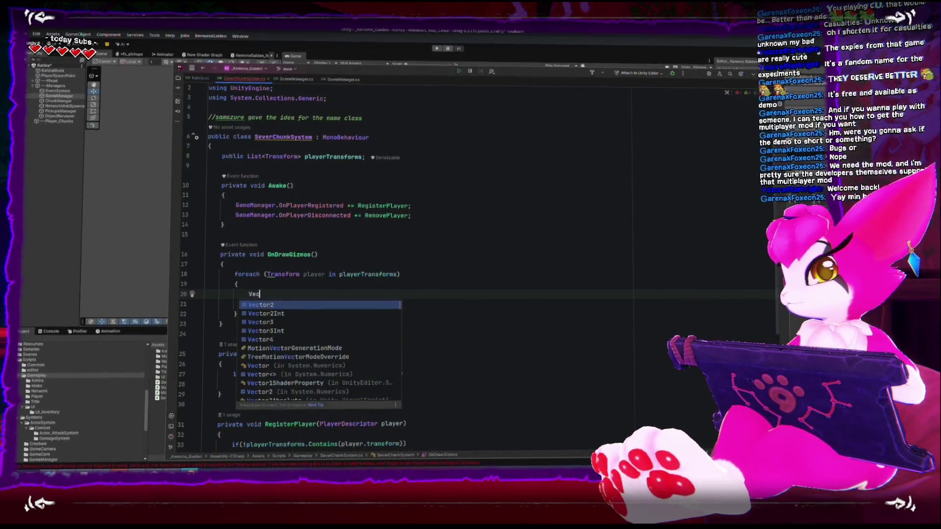
text(tor3 chunk)
text(;)
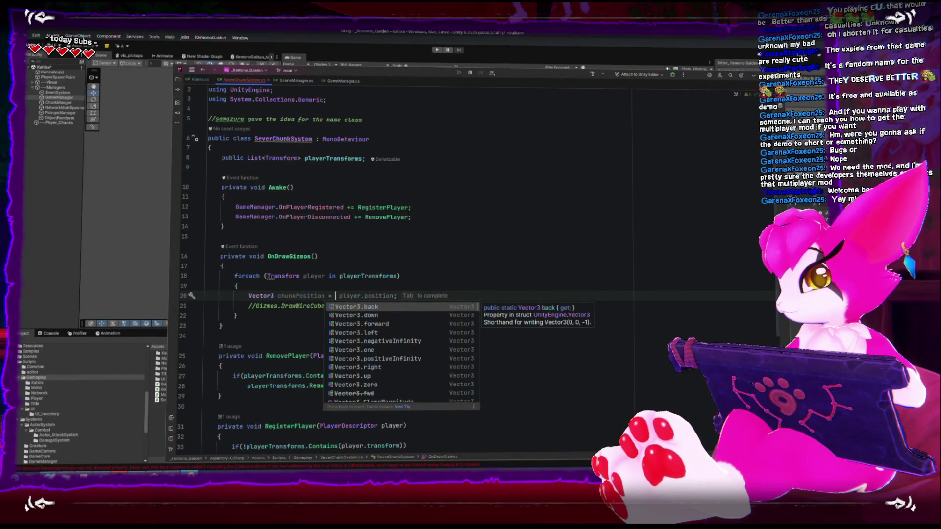
key(BackSpace)
key(BackSpace)
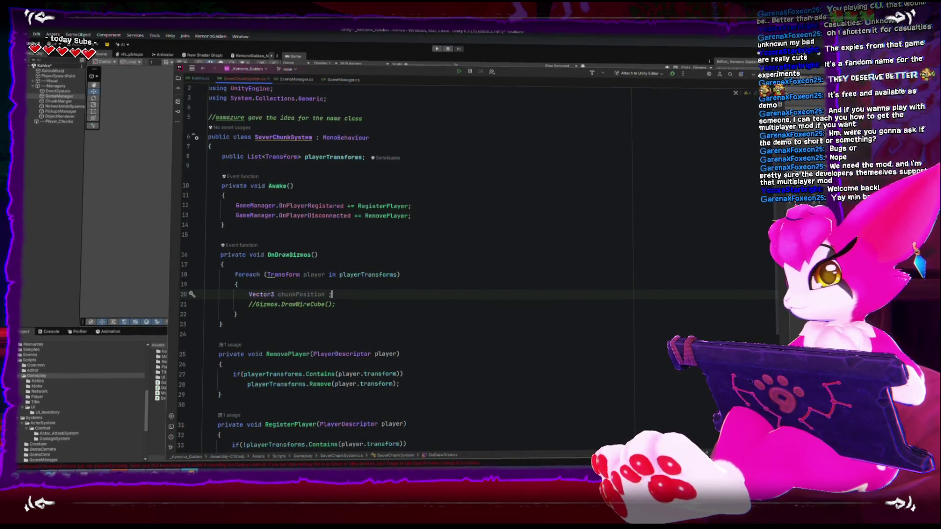
- Declare an empty public struct ChunkSystemPlayerInfo inside the SeverChunkSystem class
scroll(267, 330, down, 6)
click(272, 385)
click(277, 368)
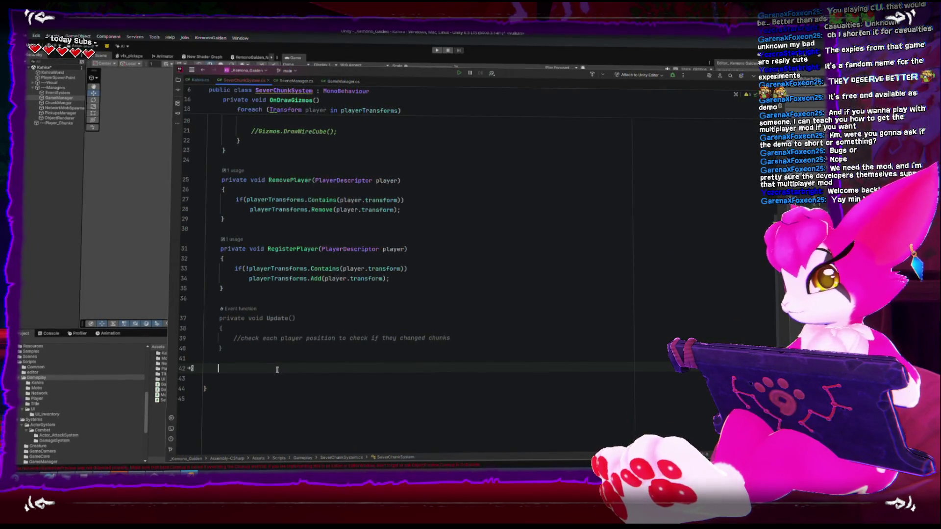
scroll(277, 370, up, 6)
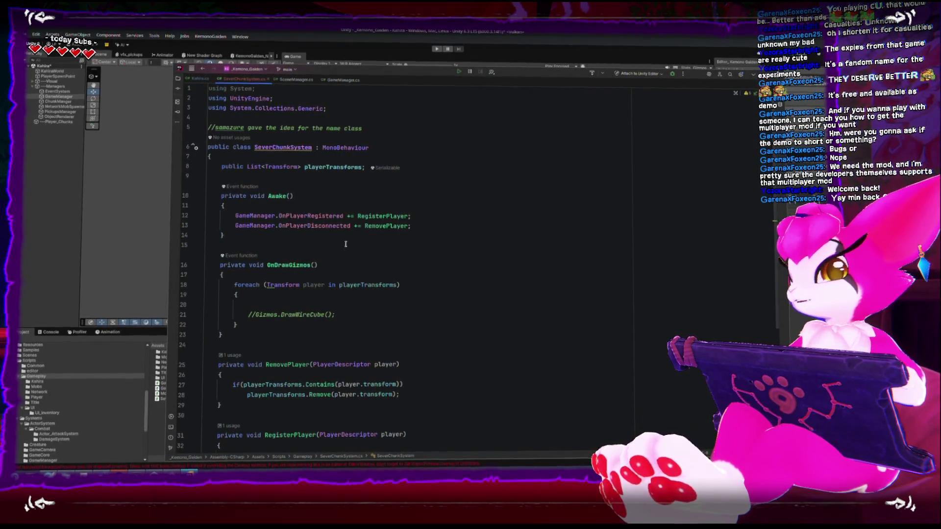
scroll(346, 252, down, 5)
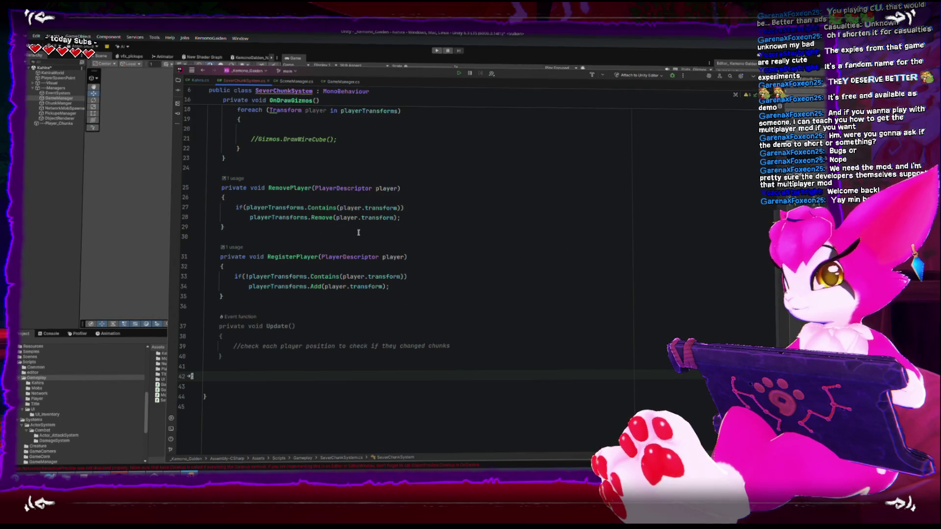
text(publ)
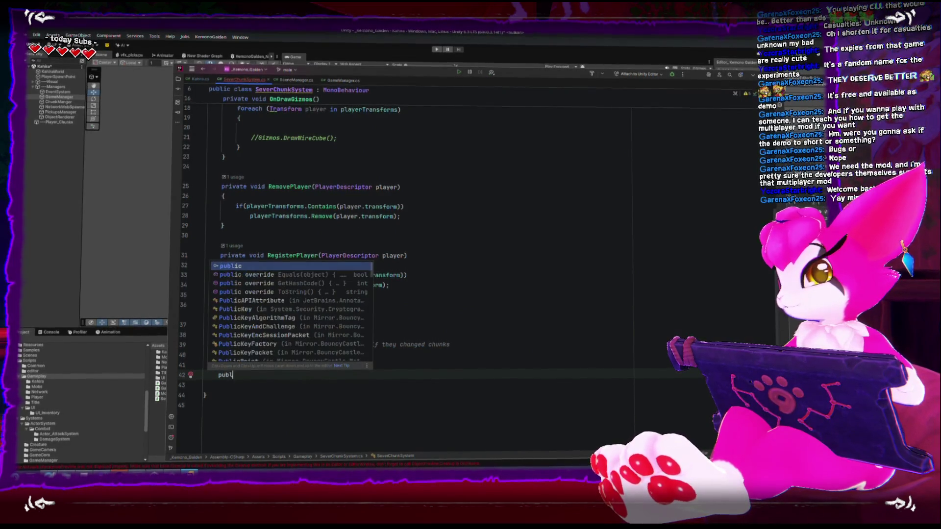
text(ic struct )
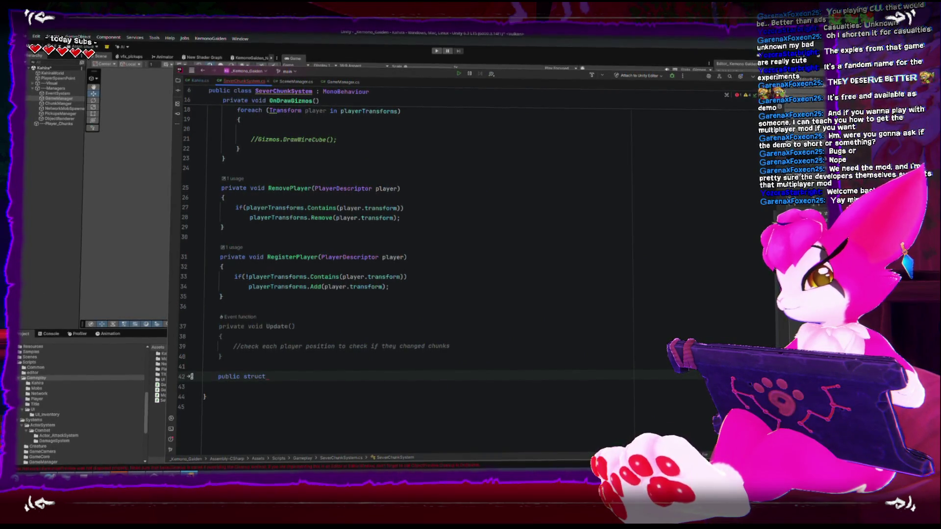
text(Ch)
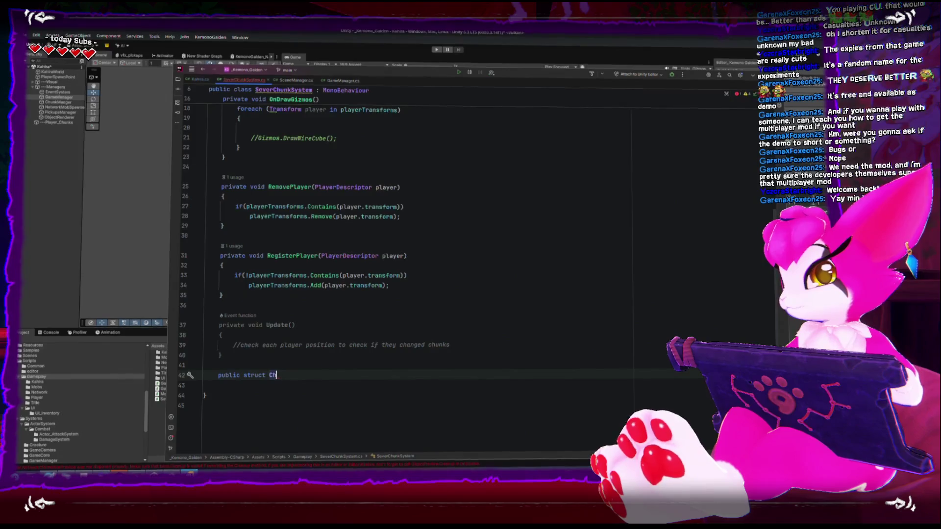
text(unkS)
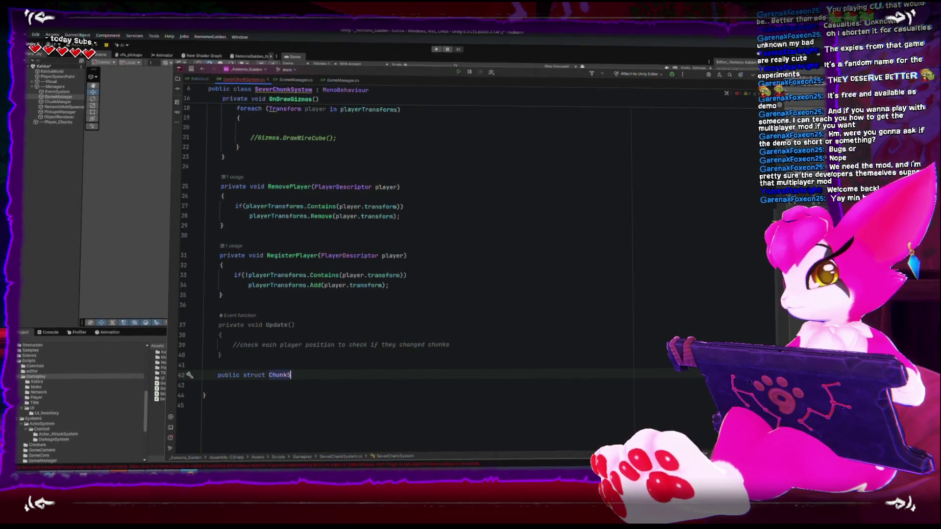
text(ystemPlayer)
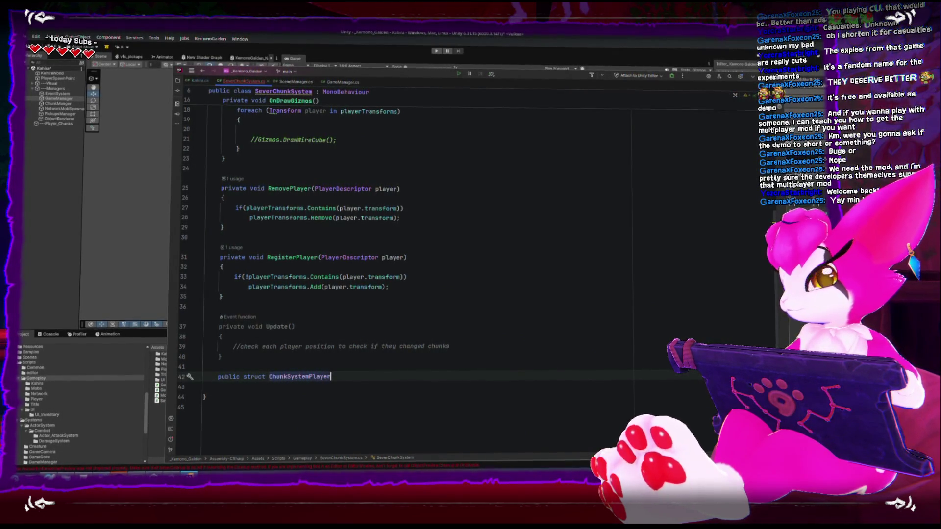
text(Info)
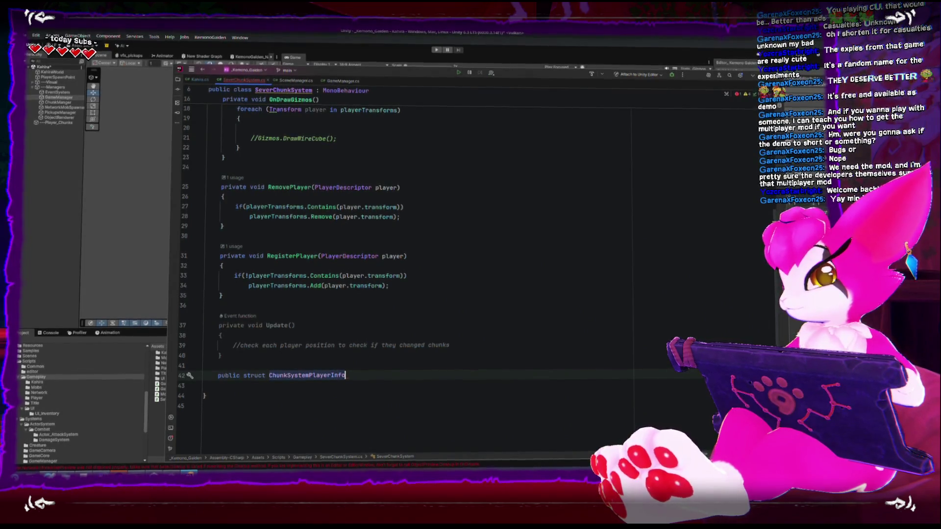
key(Return)
text({)
key(Return)
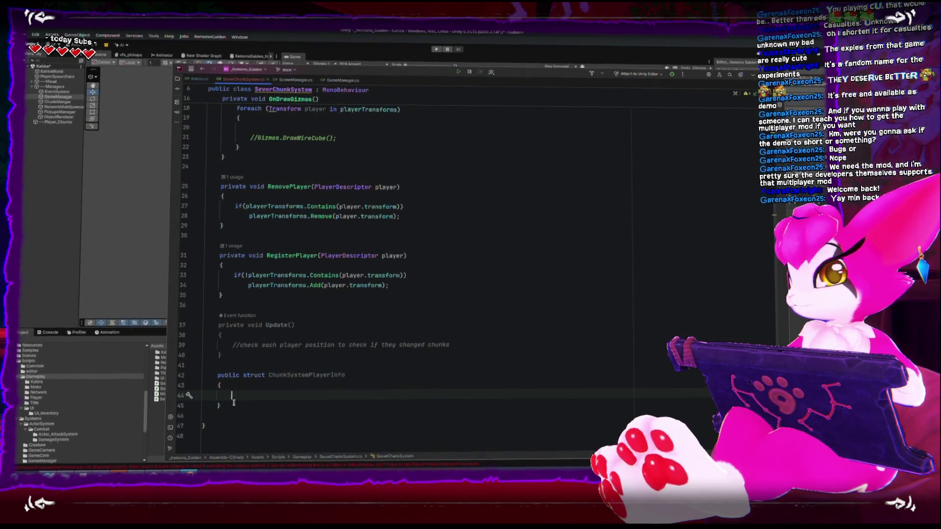
- Move the ChunkSystemPlayerInfo struct below the SeverChunkSystem class's closing brace
drag(233, 403, 234, 372)
key(ctrl+c)
key(BackSpace)
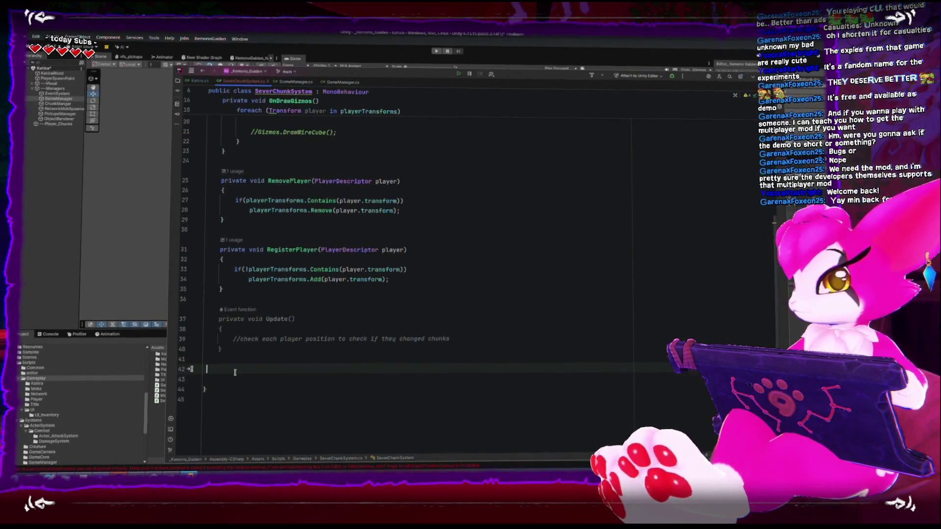
key(Down)
key(Down)
key(End)
key(Return)
key(Return)
key(ctrl+v)
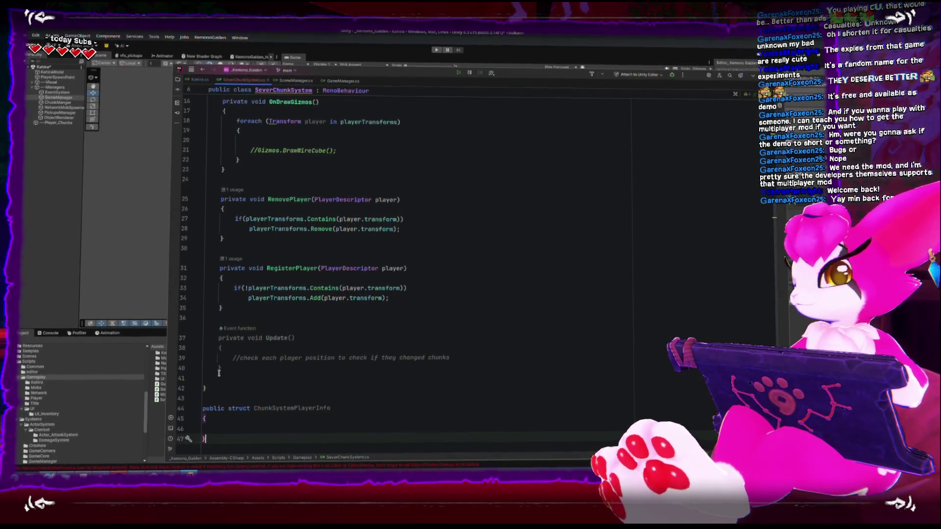
click(254, 428)
- Retype the playerTransforms field as List<ChunkSystemPlayerInfo>
scroll(254, 398, up, 3)
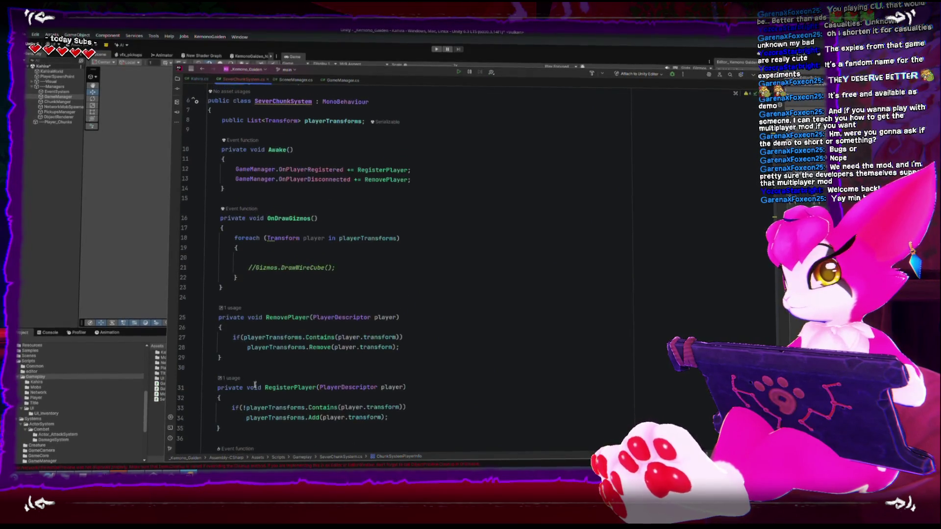
scroll(253, 399, down, 5)
double_click(279, 374)
key(ctrl+c)
scroll(279, 374, up, 5)
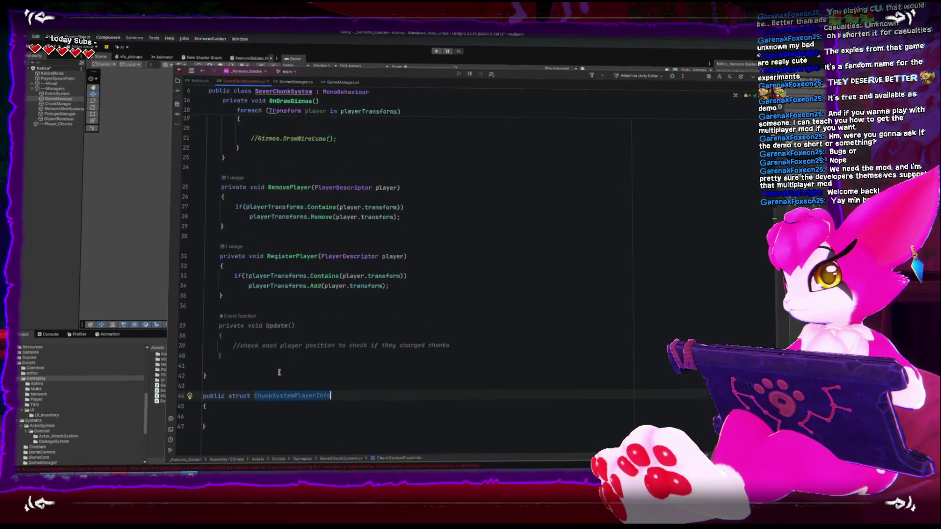
double_click(277, 132)
key(ctrl+v)
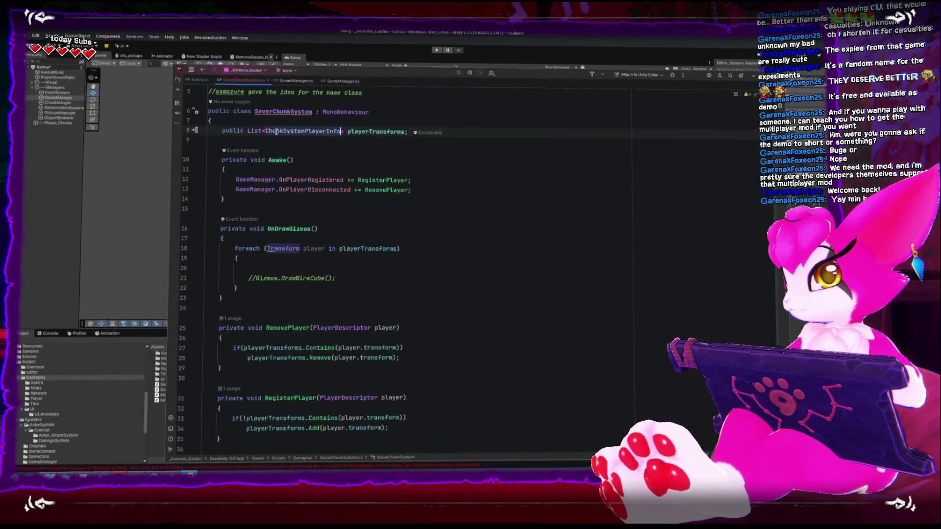
- Change the OnDrawGizmos foreach element type from Transform to ChunkSystemPlayerInfo
click(413, 286)
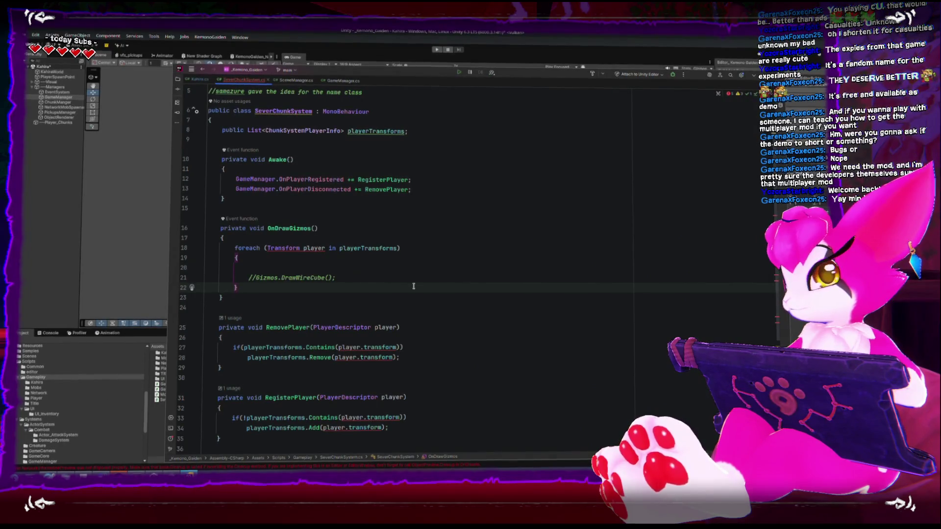
scroll(326, 308, down, 2)
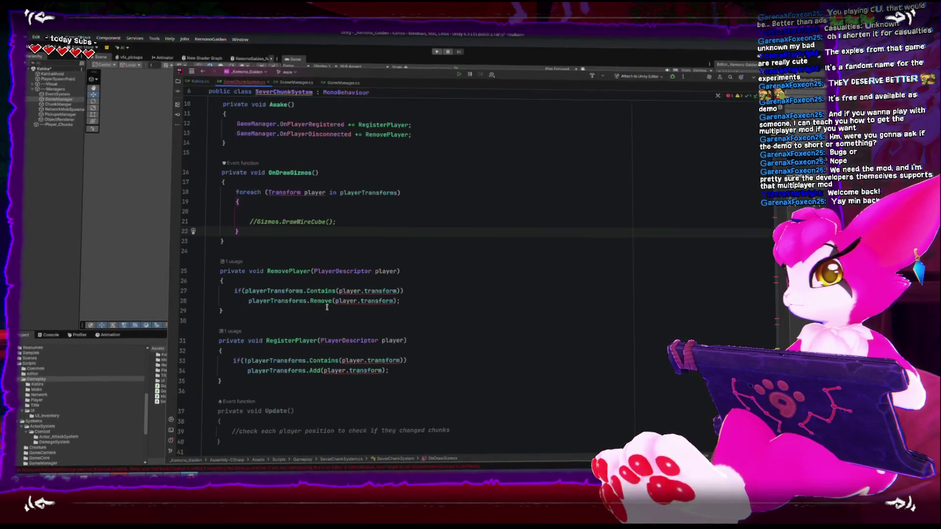
scroll(324, 236, up, 3)
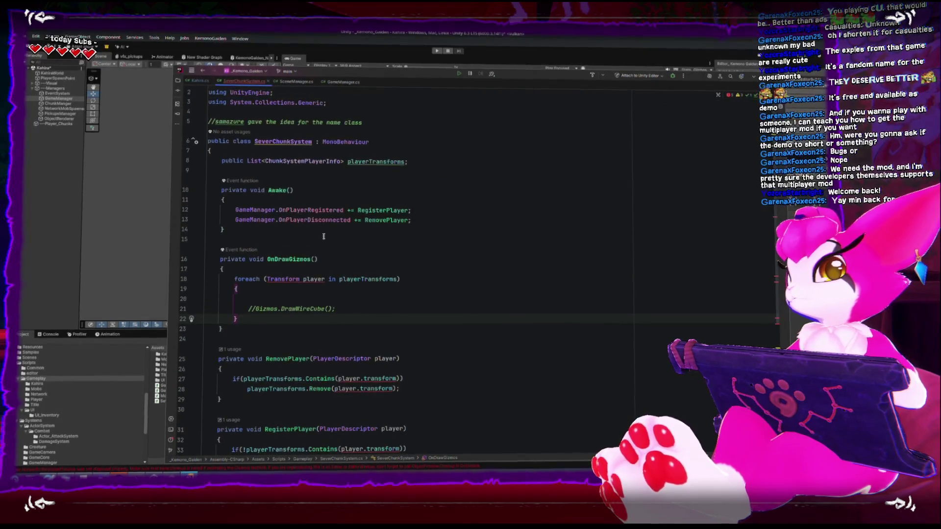
double_click(320, 278)
key(ctrl+v)
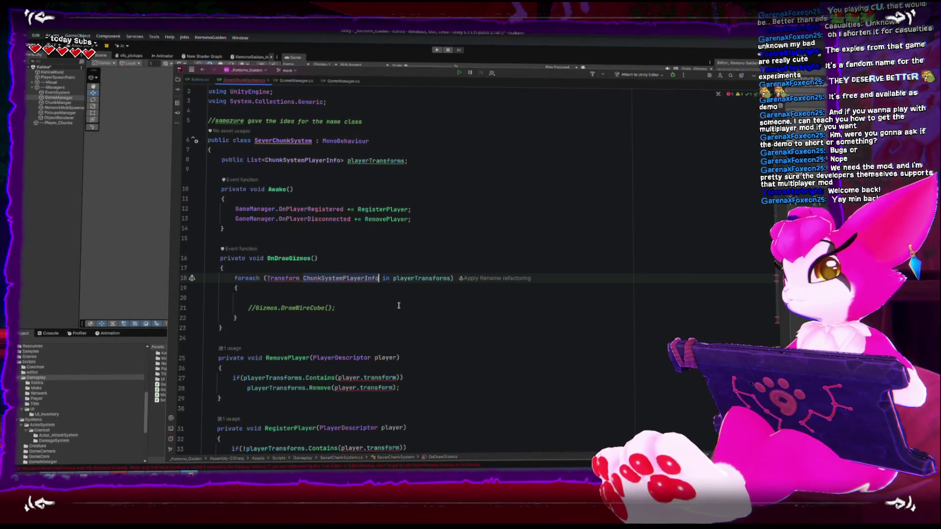
key(ctrl+z)
double_click(283, 280)
key(ctrl+v)
- Delete RemovePlayer's if-statement and wrap the emptied method in a /* */ block comment
click(461, 330)
scroll(441, 323, down, 3)
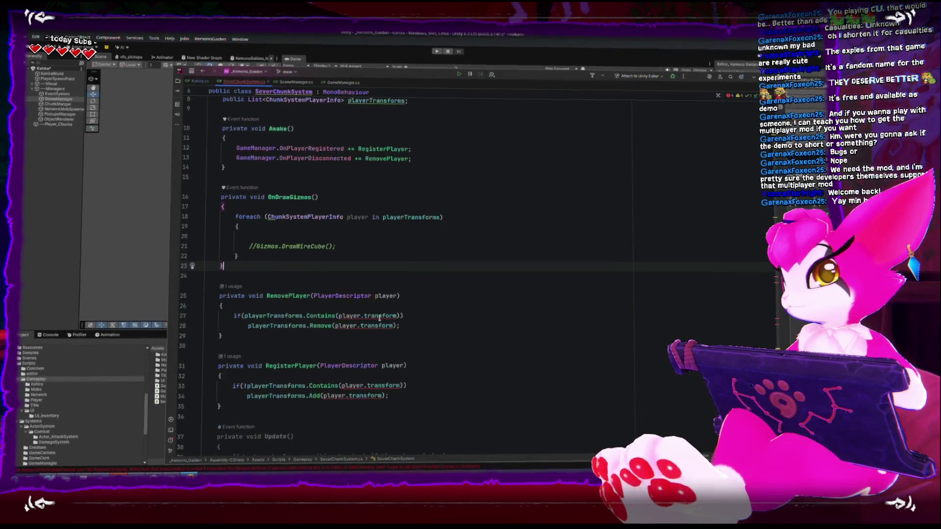
click(439, 288)
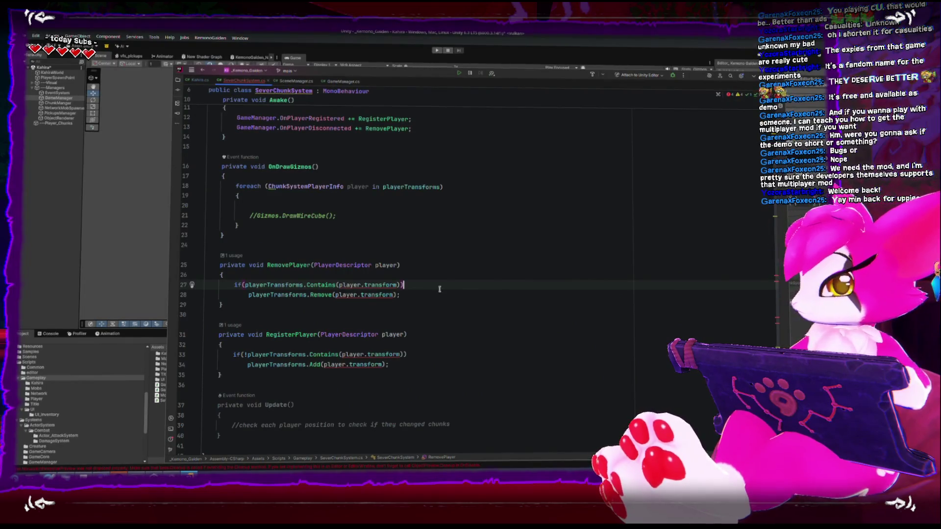
key(ctrl+w)
key(ctrl+w)
key(ctrl+w)
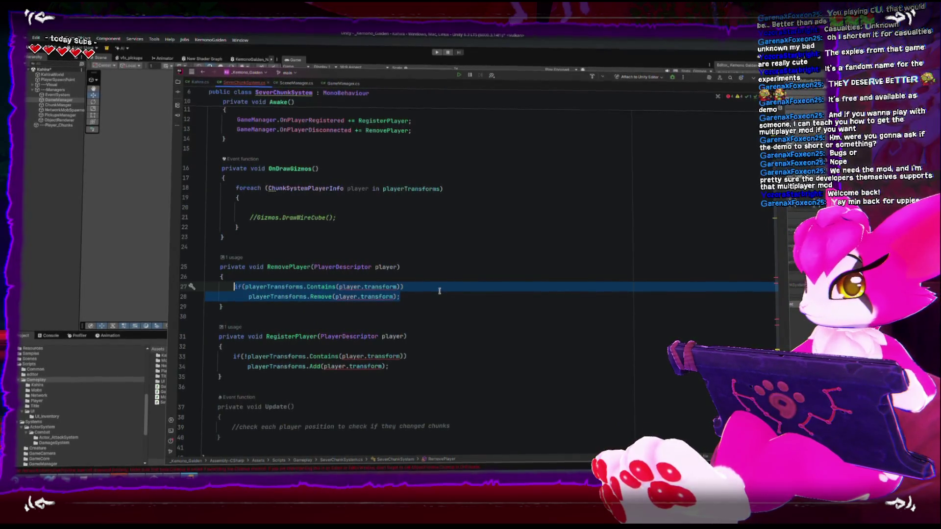
key(Delete)
key(Up)
key(Up)
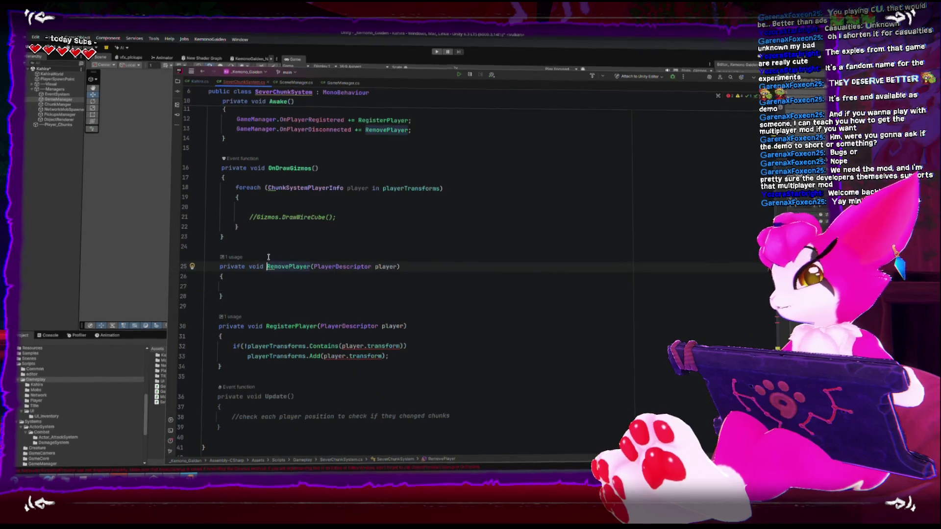
key(Up)
text(/*)
key(Down)
key(Down)
key(Down)
text(*/)
key(Return)
- Empty RegisterPlayer's body and add blank lines after the Update method
drag(242, 348, 441, 354)
key(BackSpace)
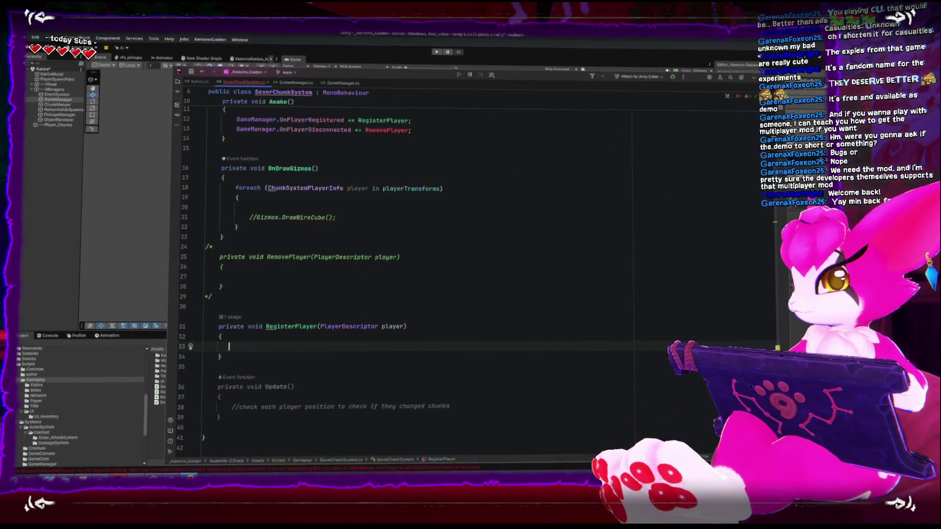
scroll(394, 358, down, 3)
click(336, 325)
click(336, 265)
click(336, 324)
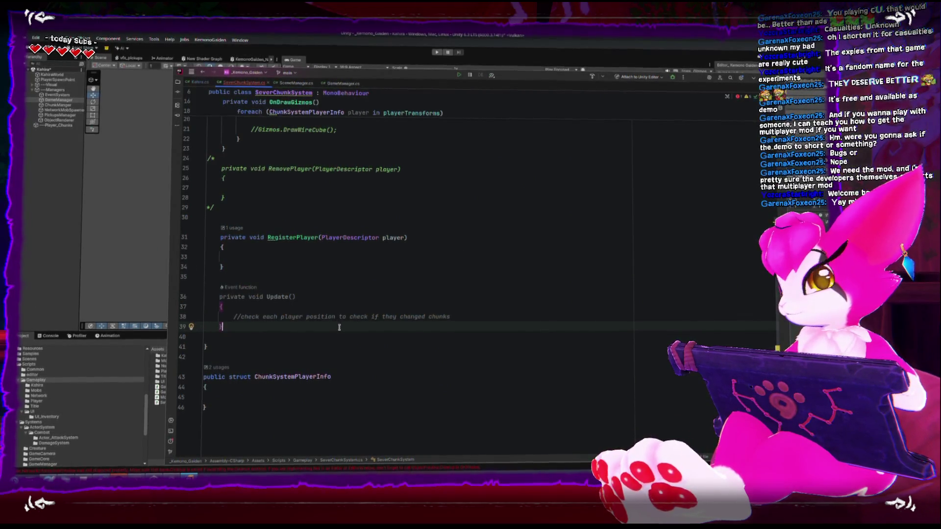
key(Return)
key(Return)
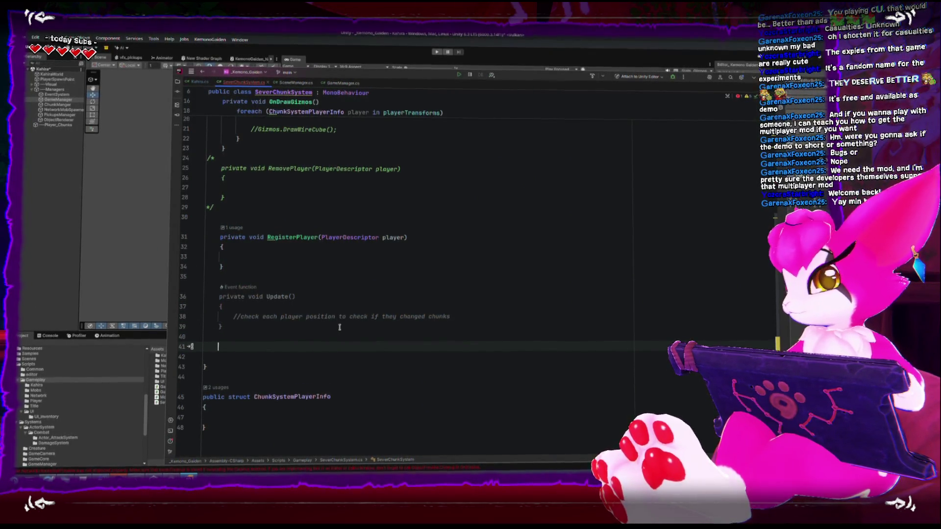
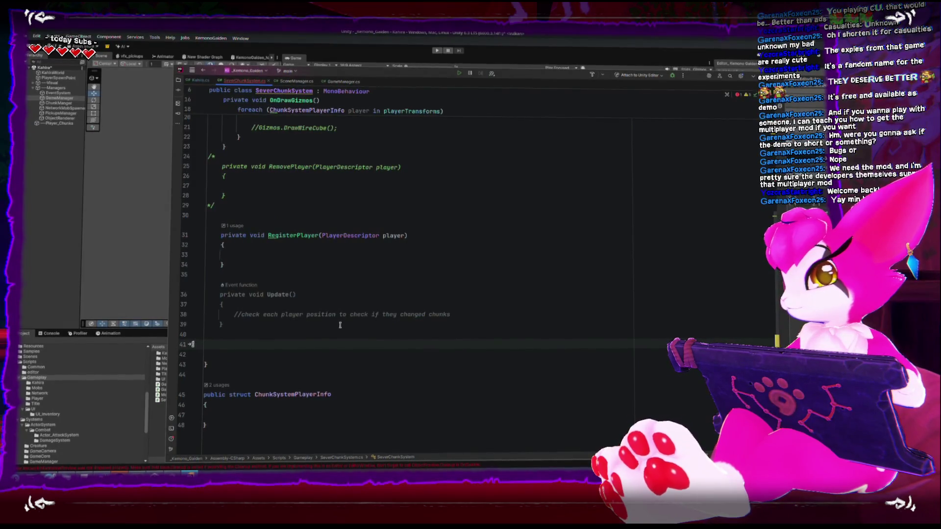
- Create an empty ChunkSystemPlayerInfo GetPlayer(PlayerDescriptor player) method below Update using autocomplete
text(Chunk)
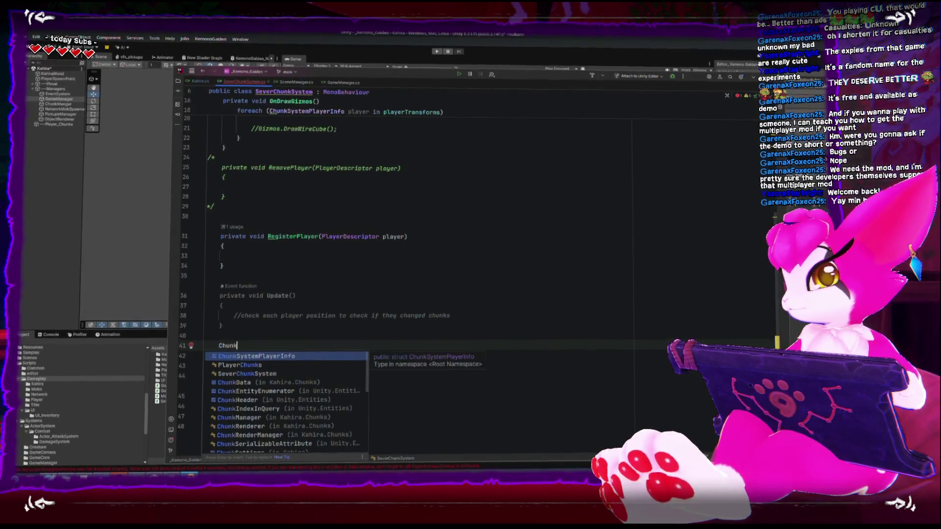
key(Return)
key(Tab)
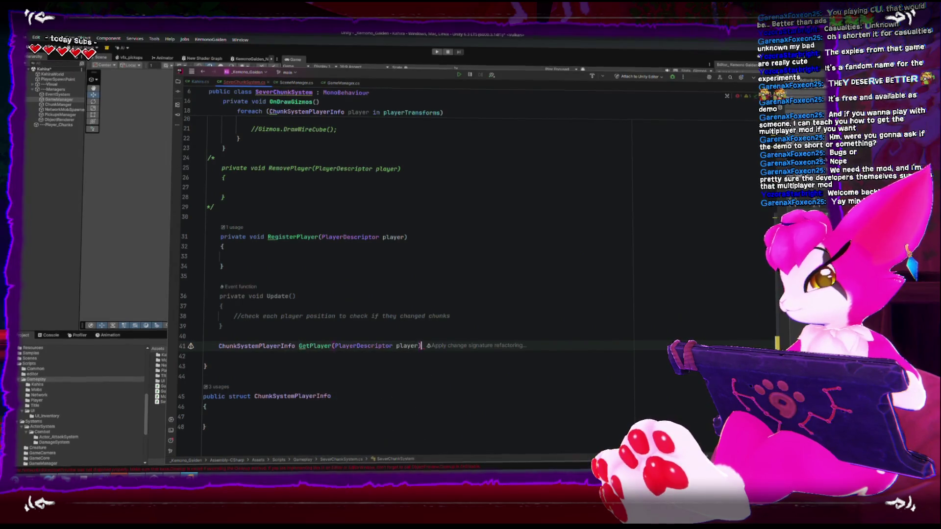
key(Return)
text({)
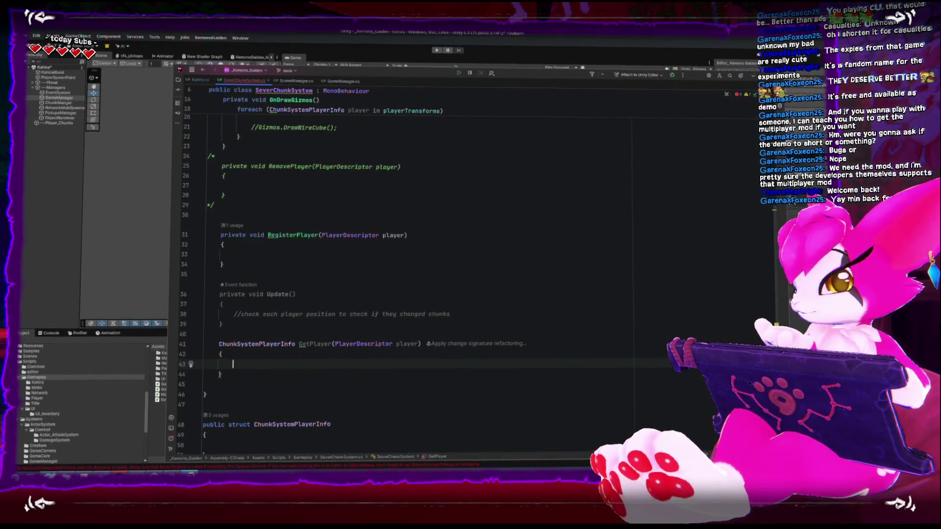
scroll(300, 298, up, 4)
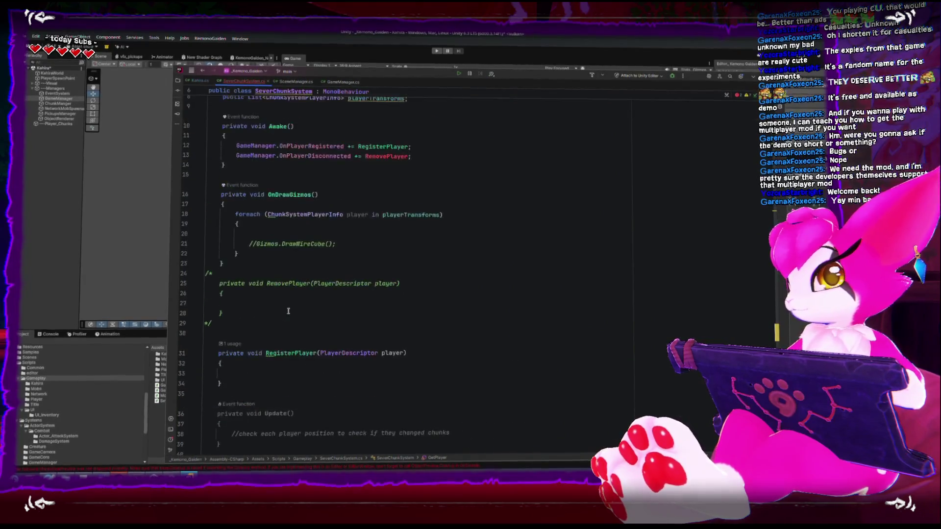
scroll(299, 299, down, 5)
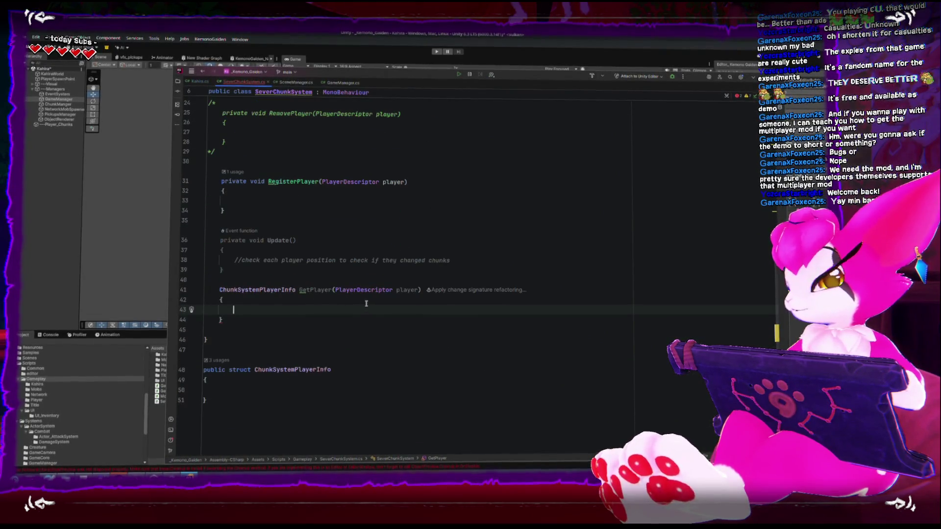
click(350, 390)
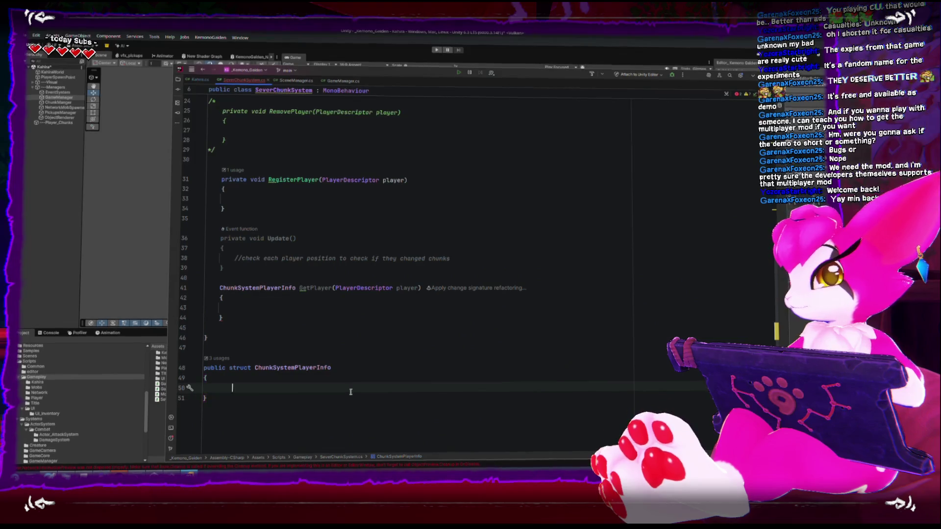
- Declare the field public PlayerDescriptor player; in the ChunkSystemPlayerInfo struct
text(PlayuerDe)
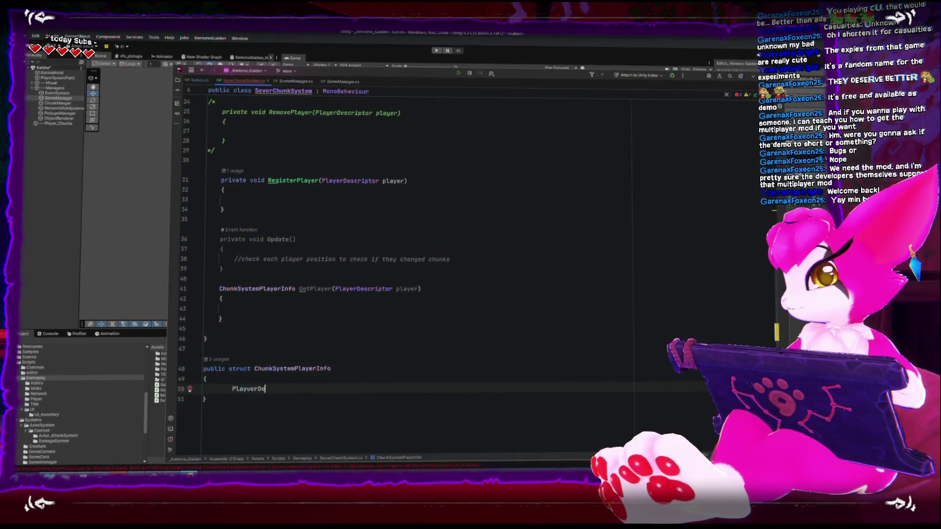
key(BackSpace)
key(BackSpace)
key(BackSpace)
key(BackSpace)
key(BackSpace)
text(erDe)
key(Return)
text(player;)
click(233, 389)
text(public)
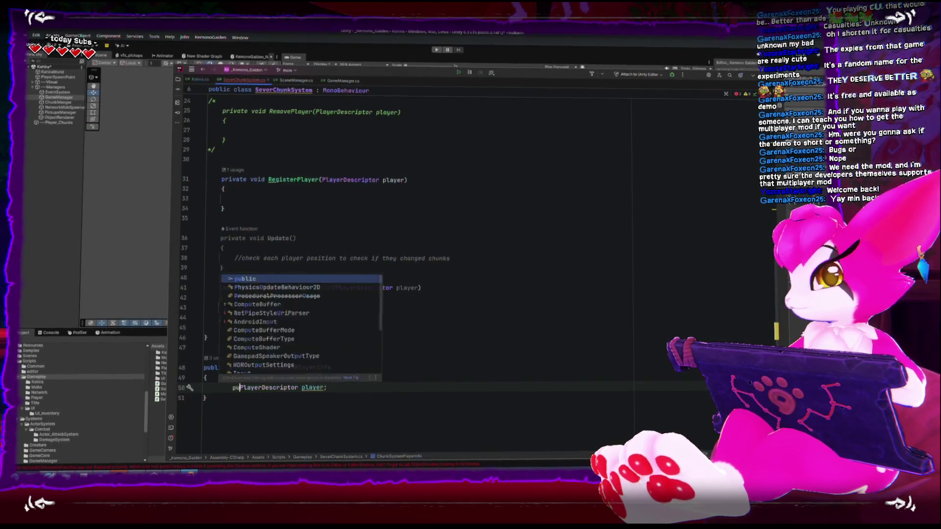
key(End)
key(Return)
- Add the fields public Transform transform; and public Vector2Int chunkPosition; below it
text(public Transform)
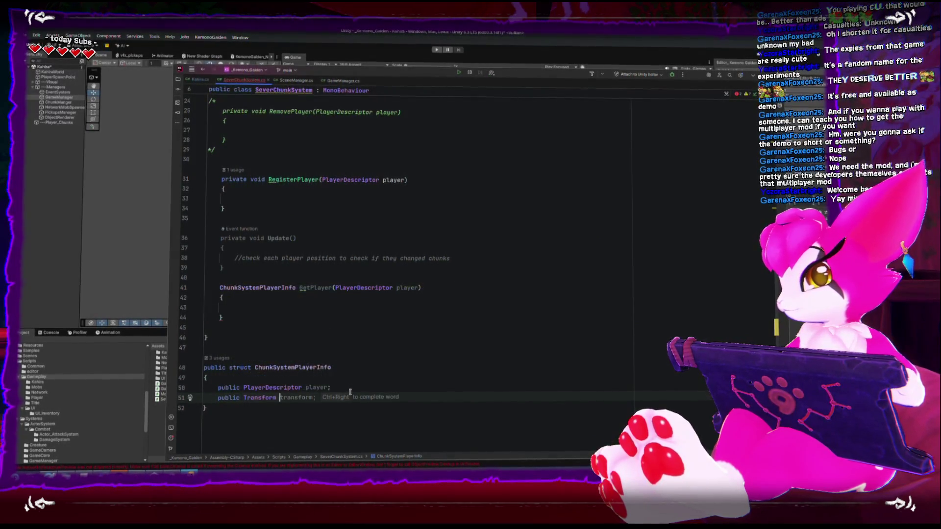
key(Tab)
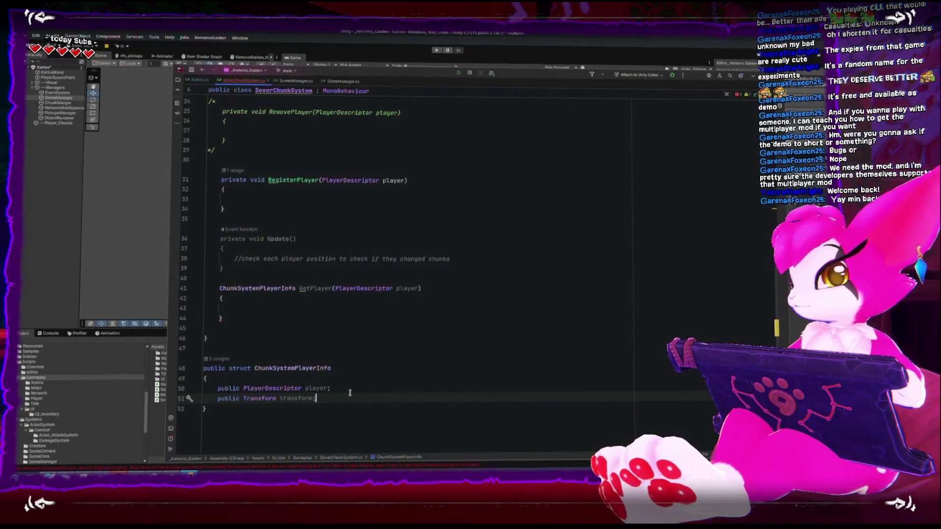
key(Return)
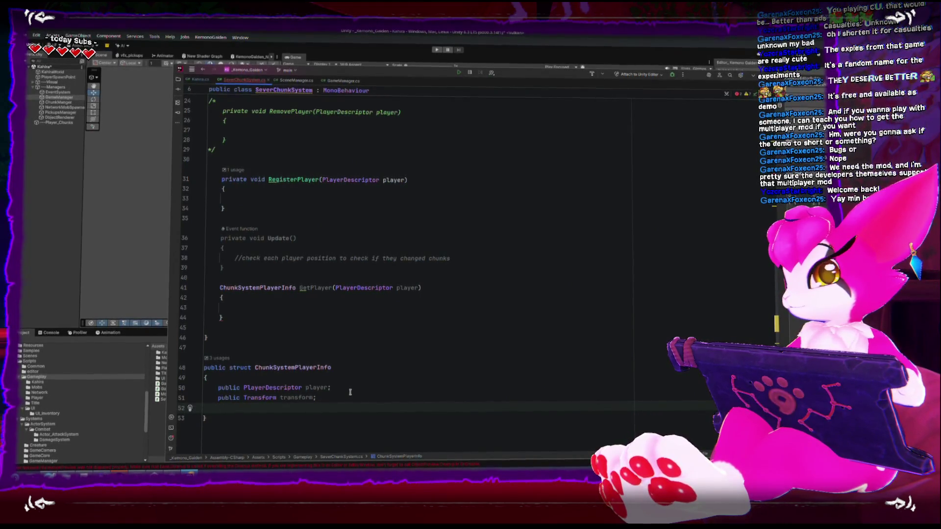
text(public vecto)
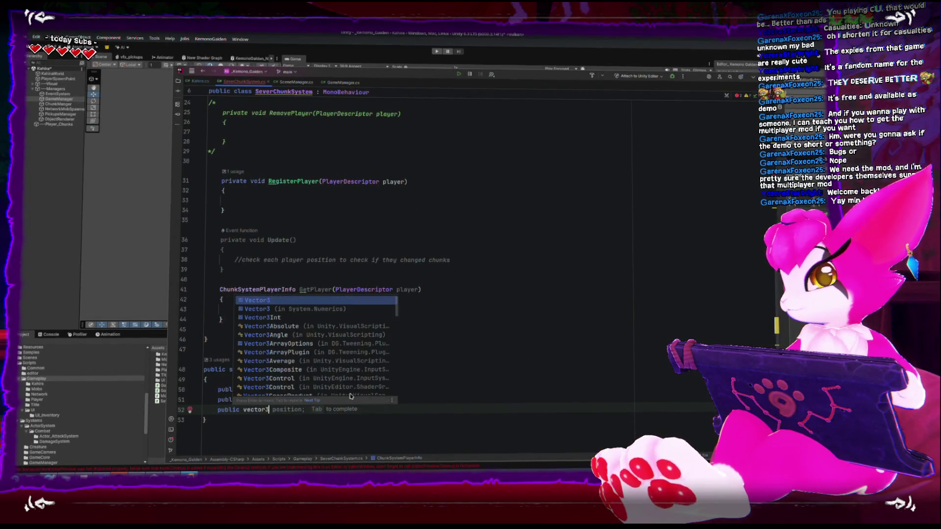
text(r2I)
key(Return)
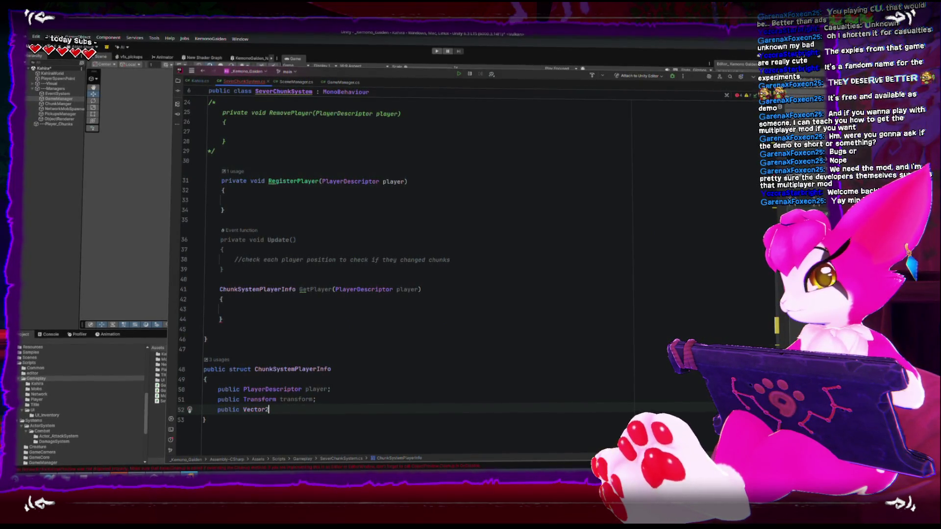
text(nt chunkPosition;)
key(Return)
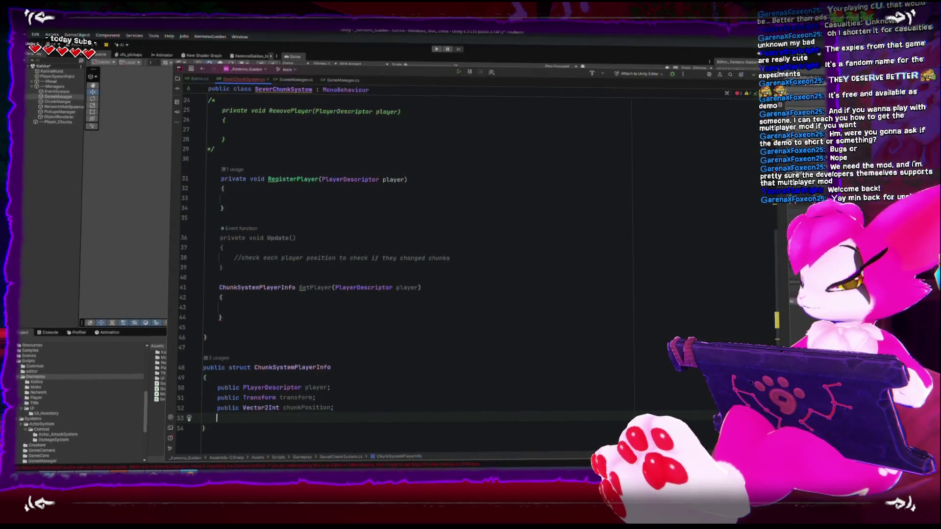
- Select the chunkPosition name and the Vector2Int type on the new field to review them
click(247, 409)
double_click(306, 407)
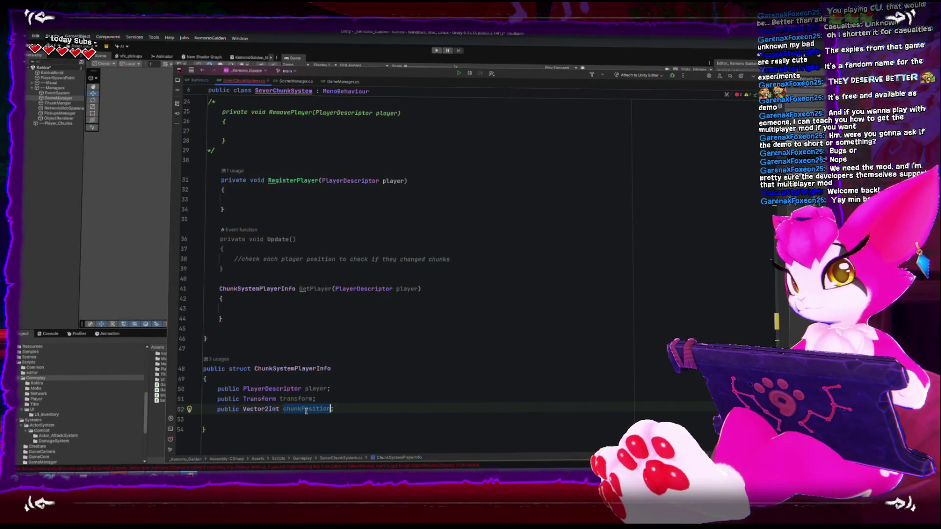
text(;)
double_click(260, 408)
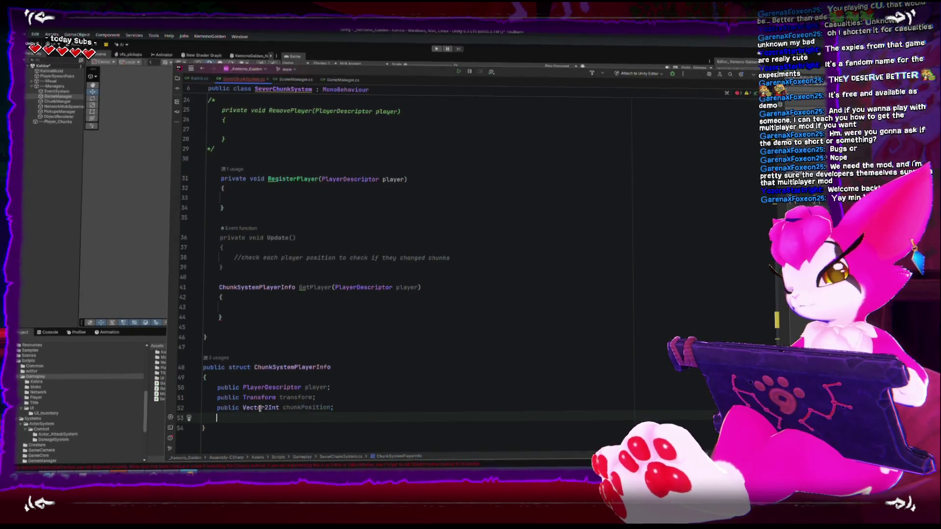
mouse_move(268, 410)
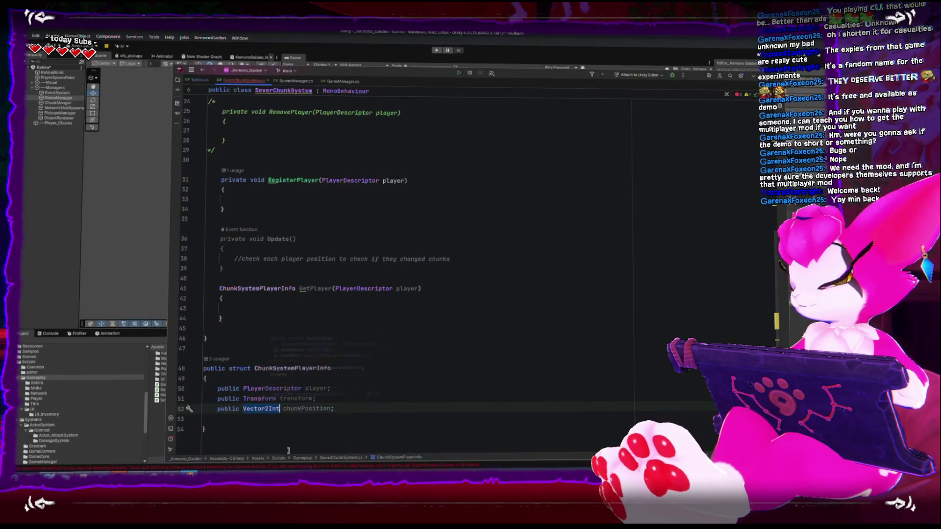
click(352, 413)
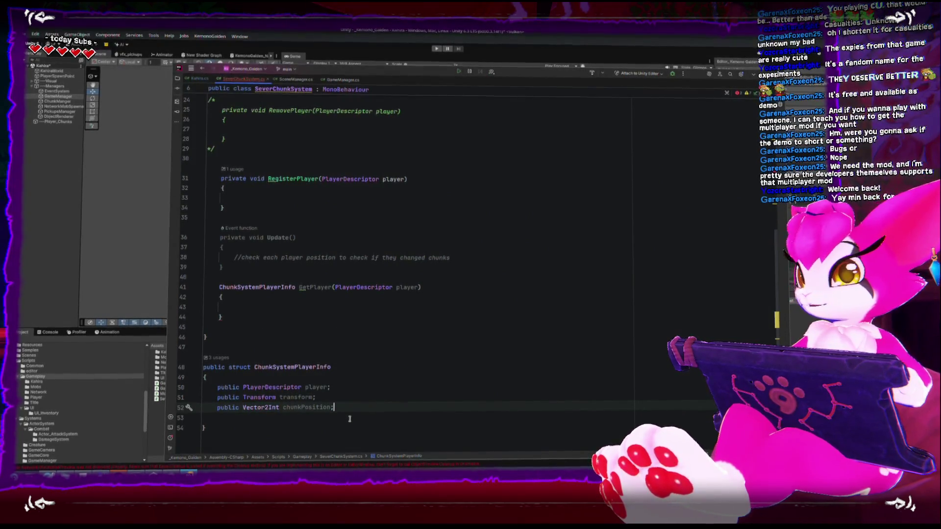
double_click(262, 408)
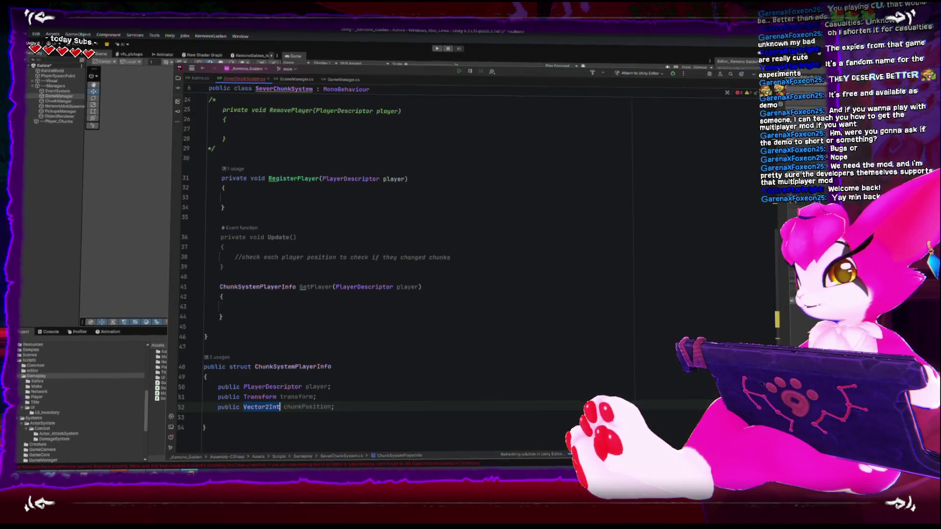
- Delete the blank line between chunkPosition and the struct's closing brace
click(358, 387)
key(Down)
key(Down)
key(Down)
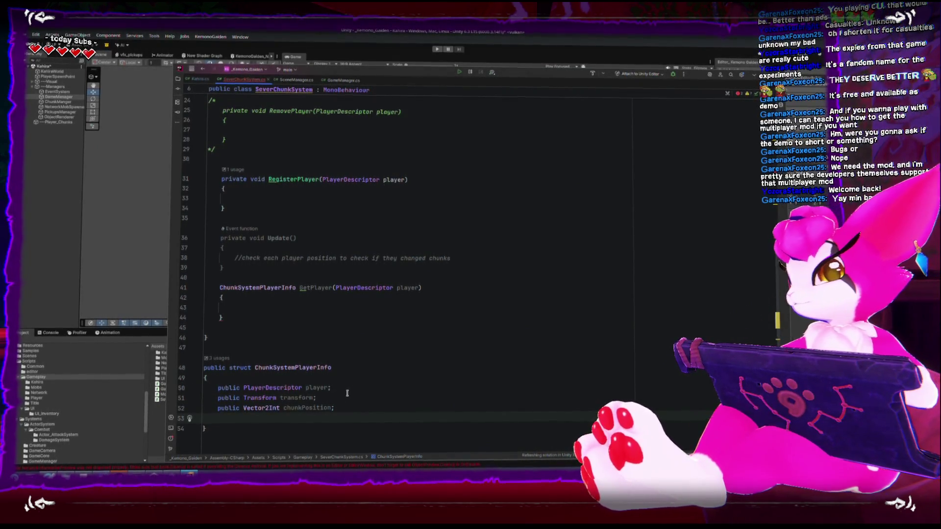
drag(344, 407, 203, 409)
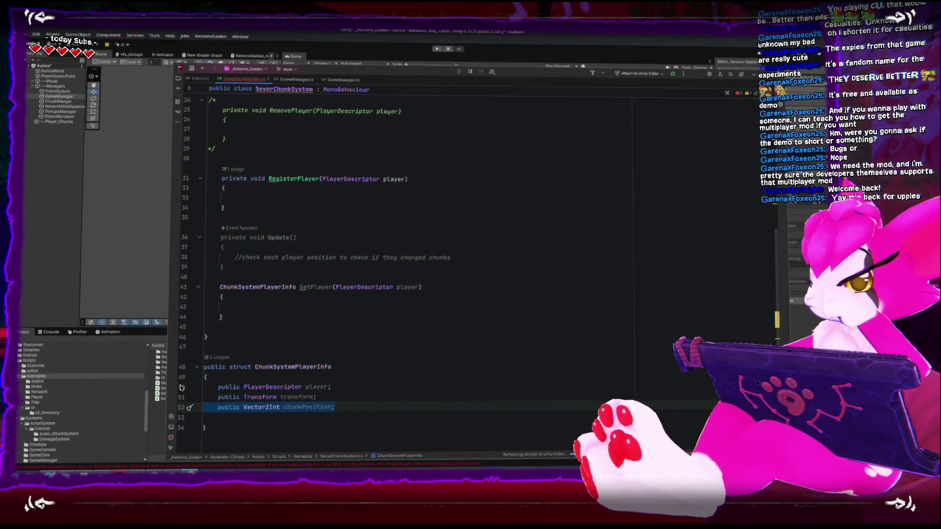
key(Down)
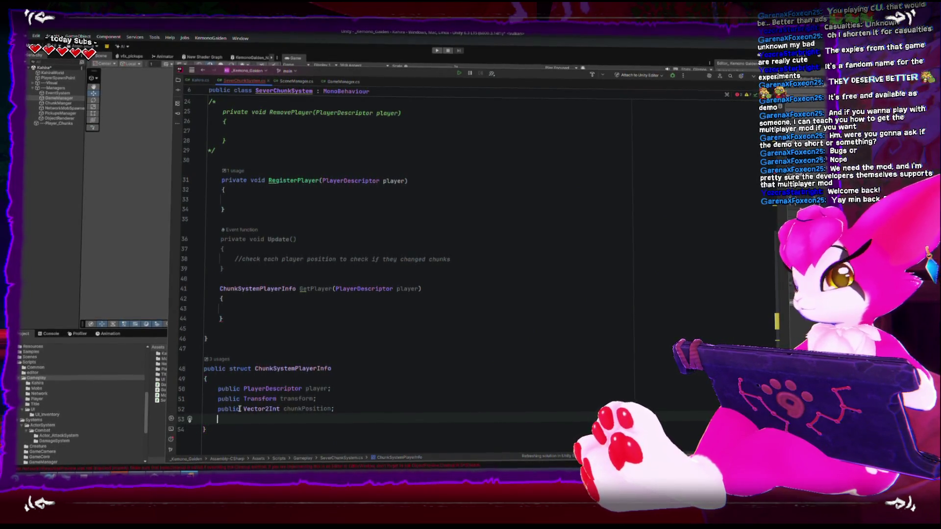
key(BackSpace)
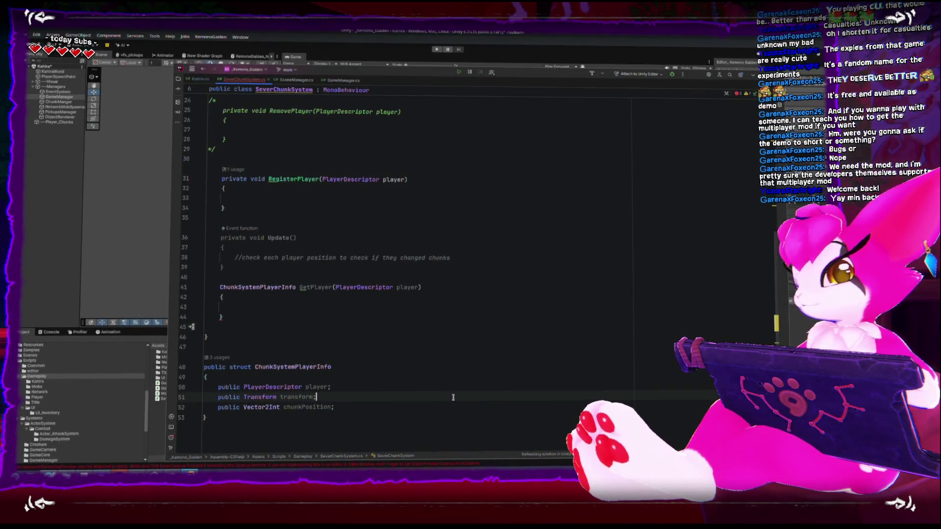
click(448, 416)
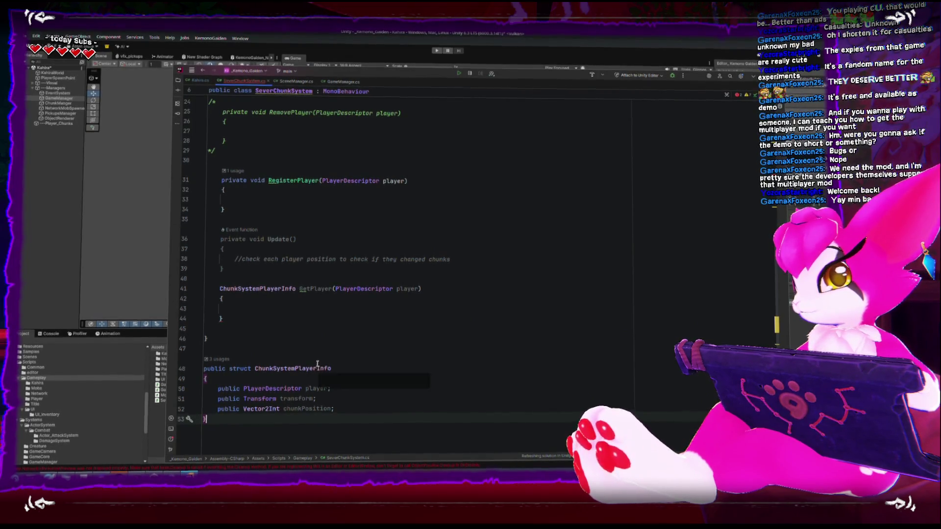
click(297, 319)
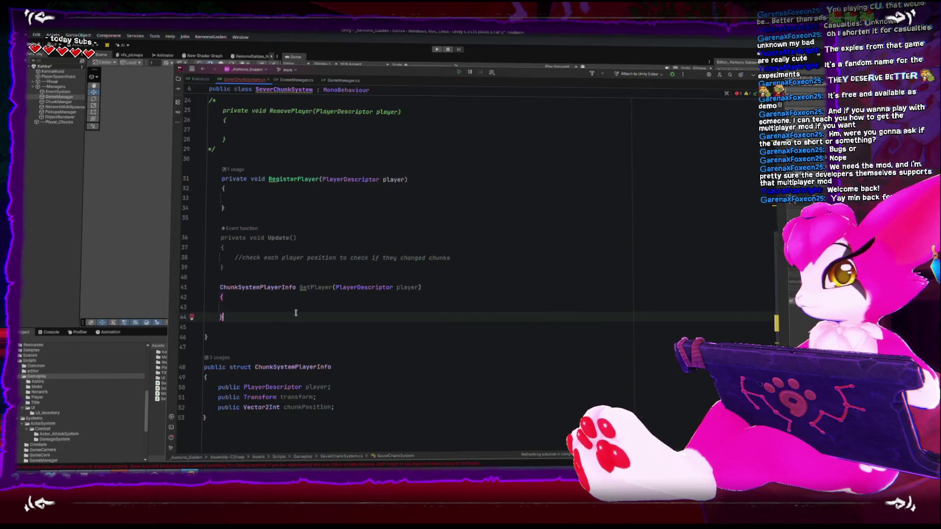
- Start a for (int i = ...) loop in GetPlayer with an if inside it
click(300, 310)
scroll(302, 315, up, 8)
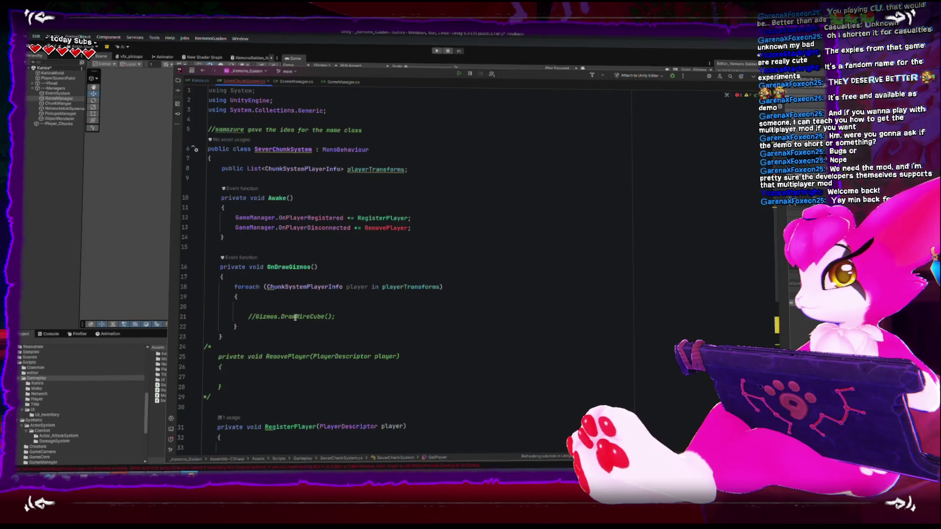
scroll(295, 318, down, 6)
text(fo)
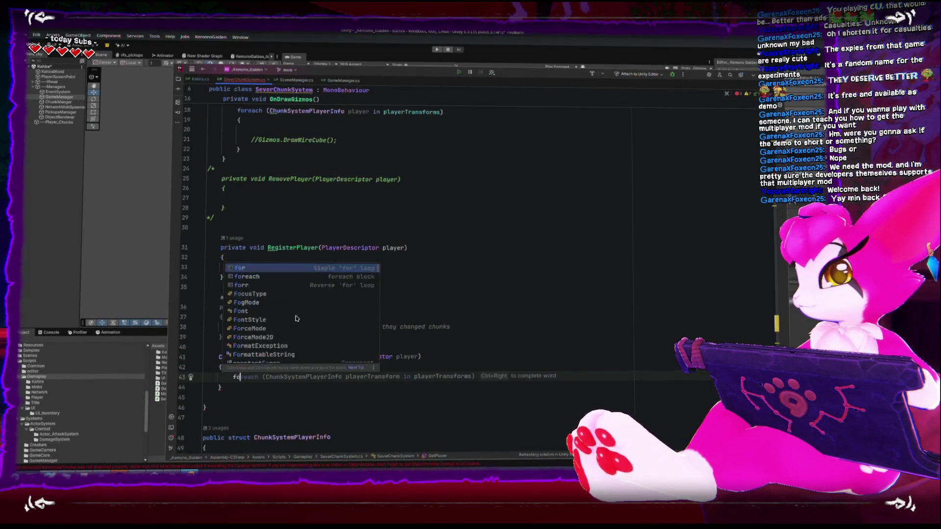
text(r(int i = 0;)
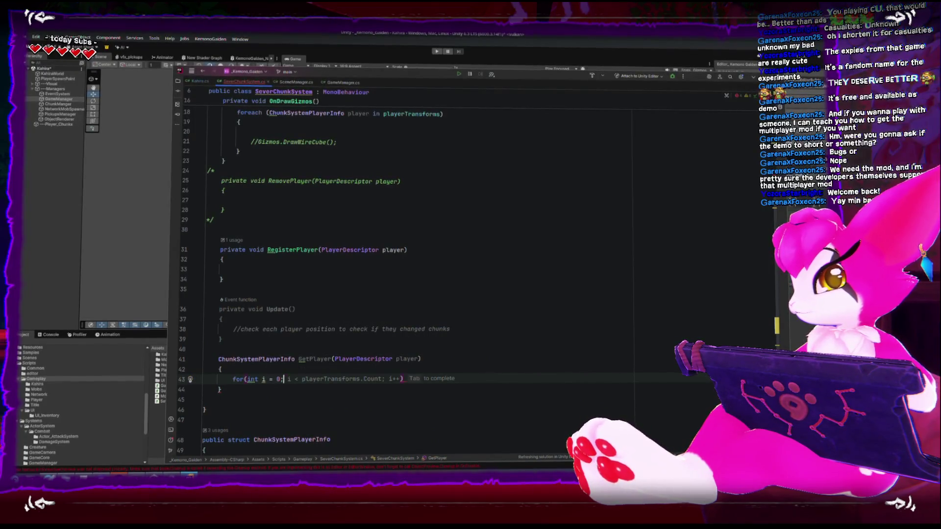
key(Tab)
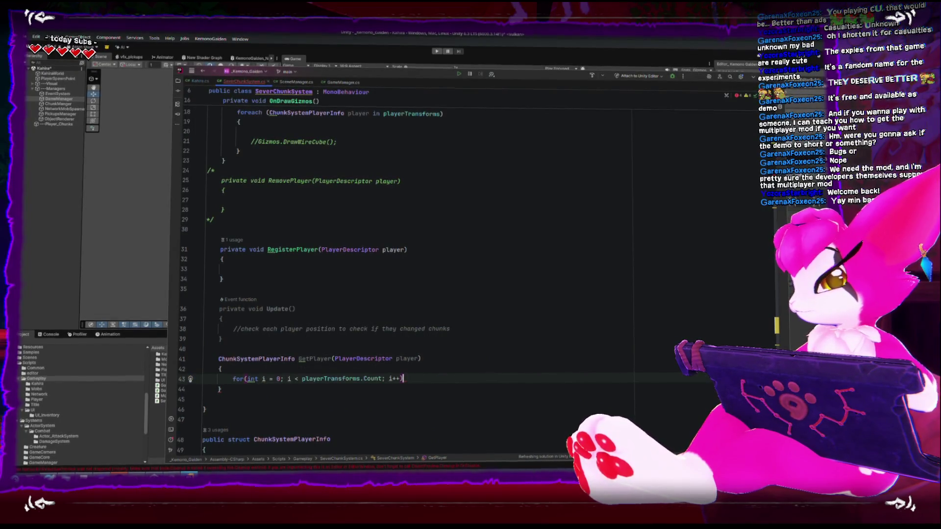
key(Return)
text(if)
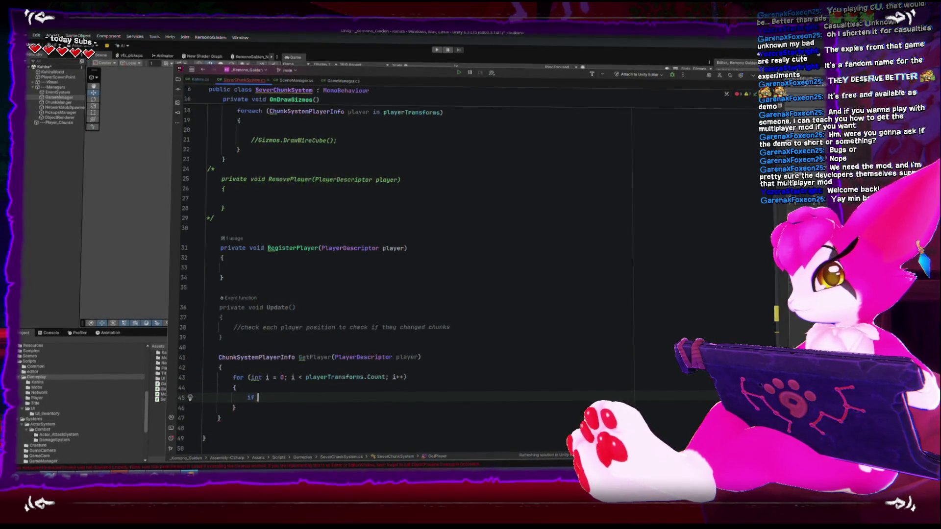
- Rename the playerTransforms field to players
scroll(289, 295, up, 6)
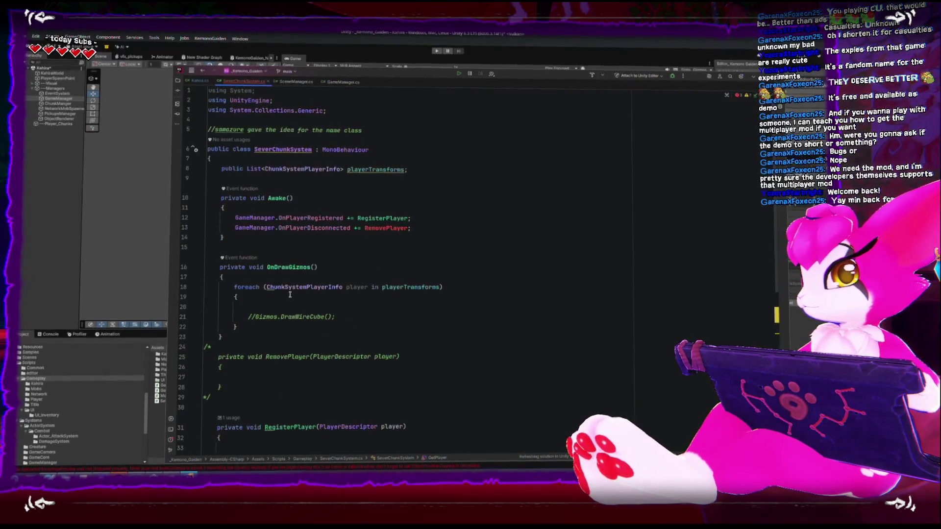
double_click(375, 170)
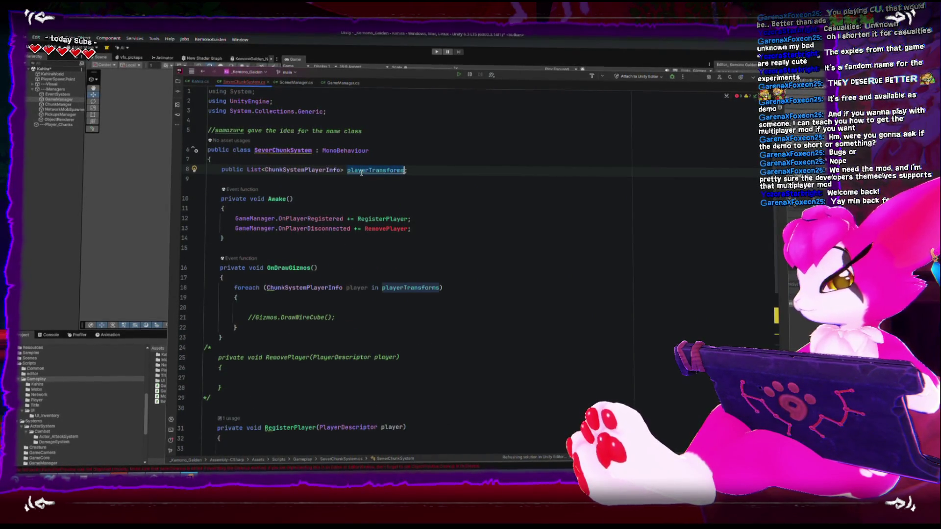
text(players)
key(Escape)
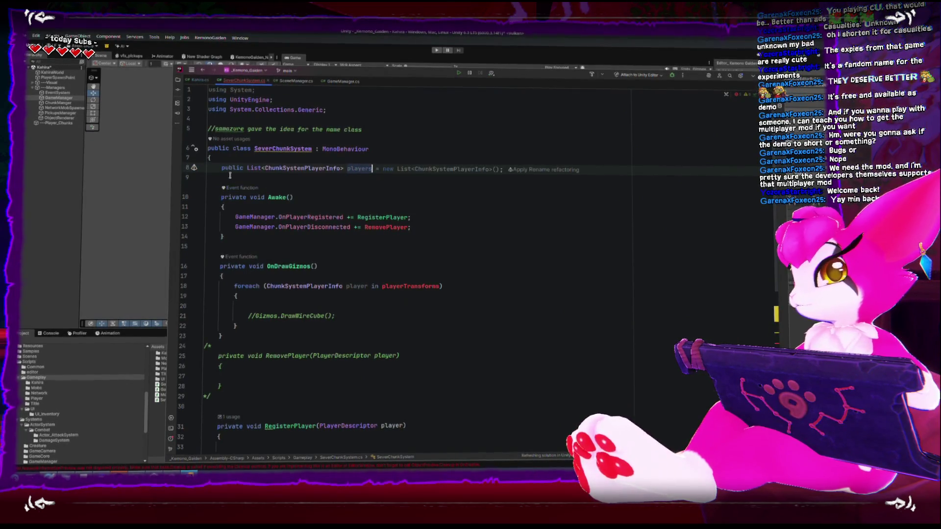
scroll(294, 279, down, 5)
scroll(318, 284, up, 4)
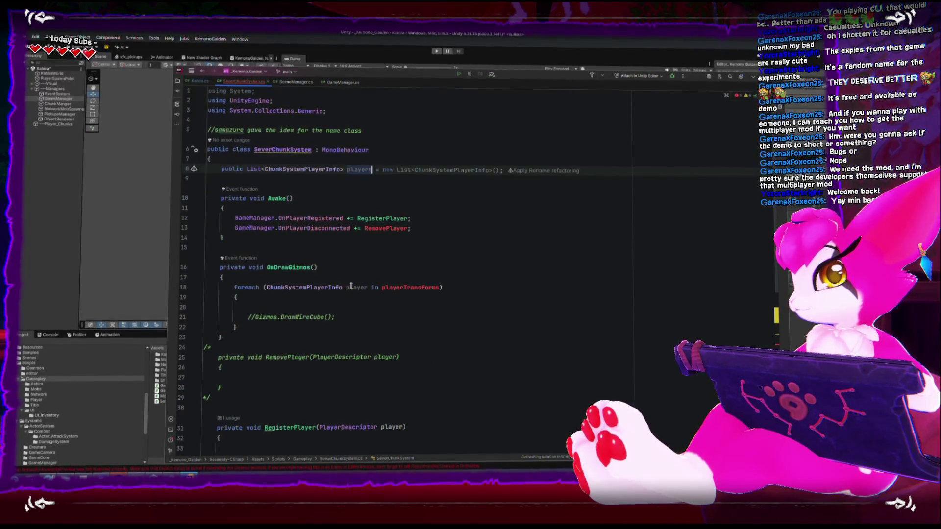
scroll(369, 293, down, 2)
scroll(369, 293, down, 5)
- Write the condition if (players[i].player == player) followed by a return statement
click(325, 367)
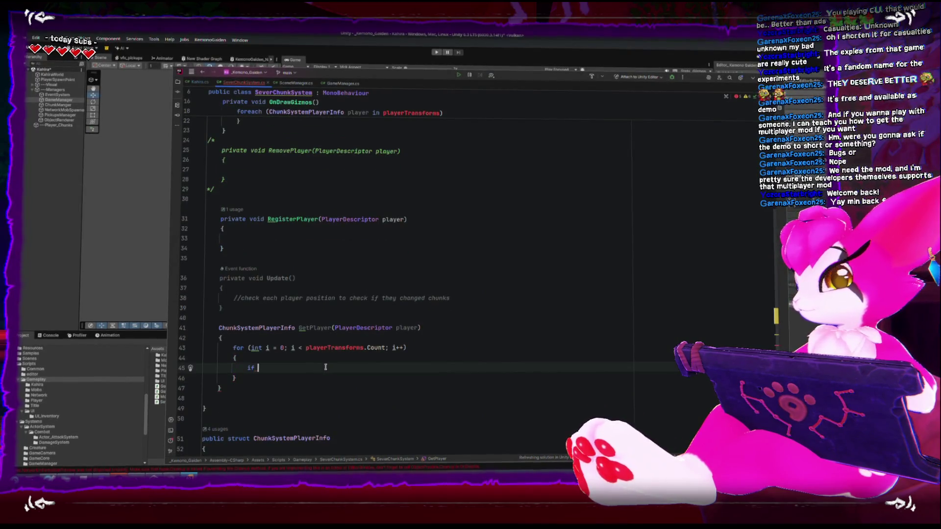
text(players[i])
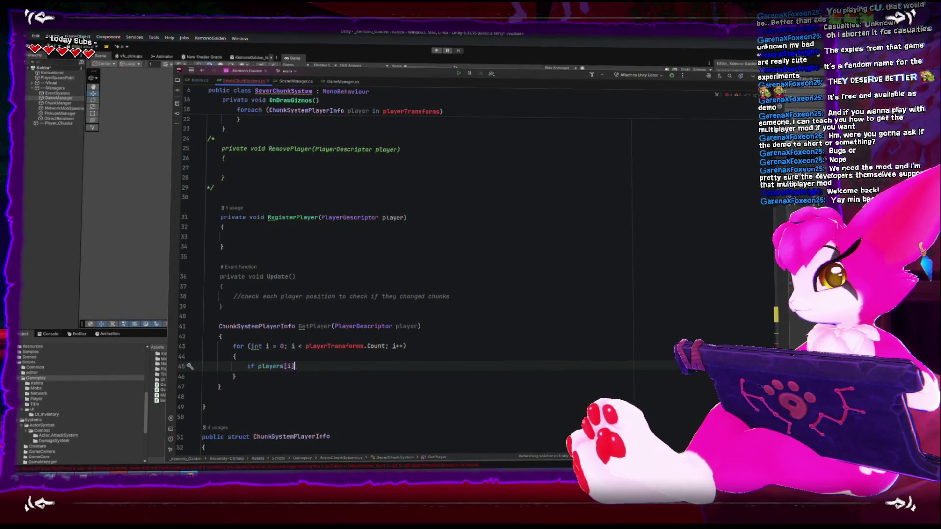
text(.plae)
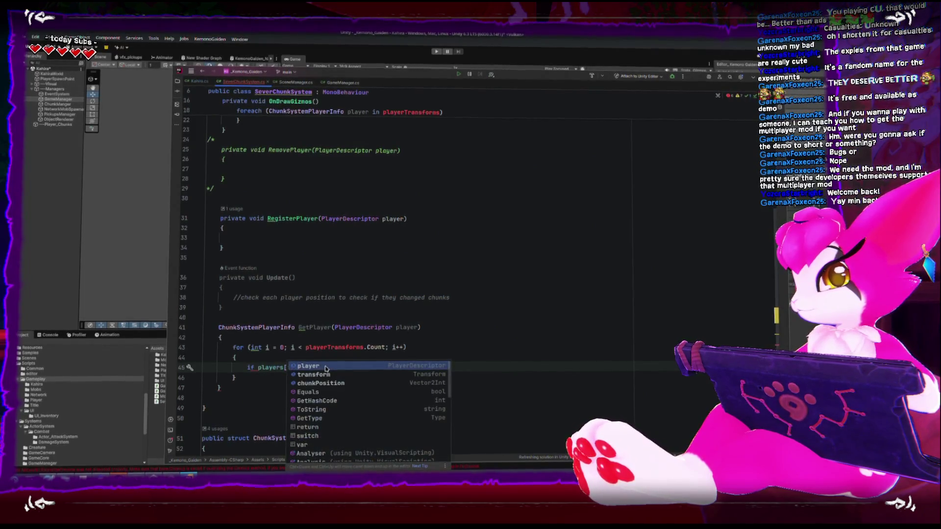
text(ye)
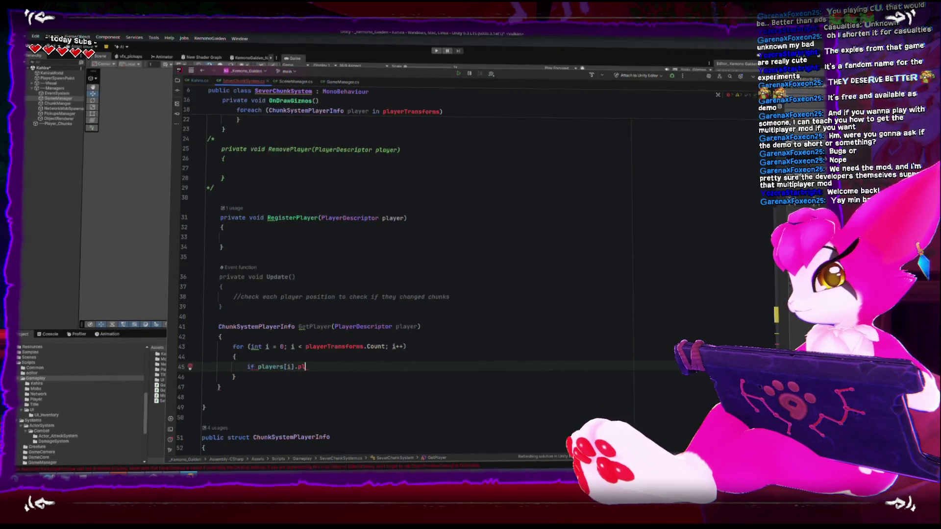
text(player)
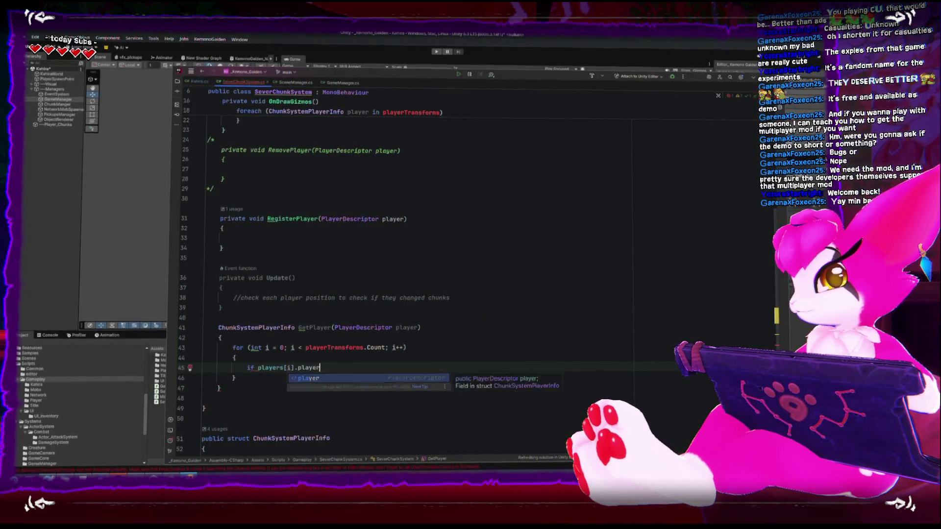
text( = playter)
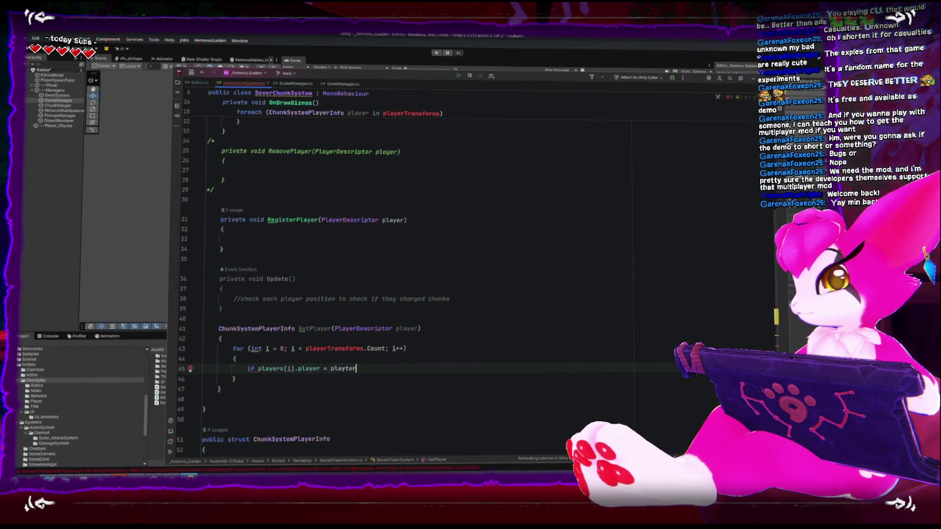
key(Return)
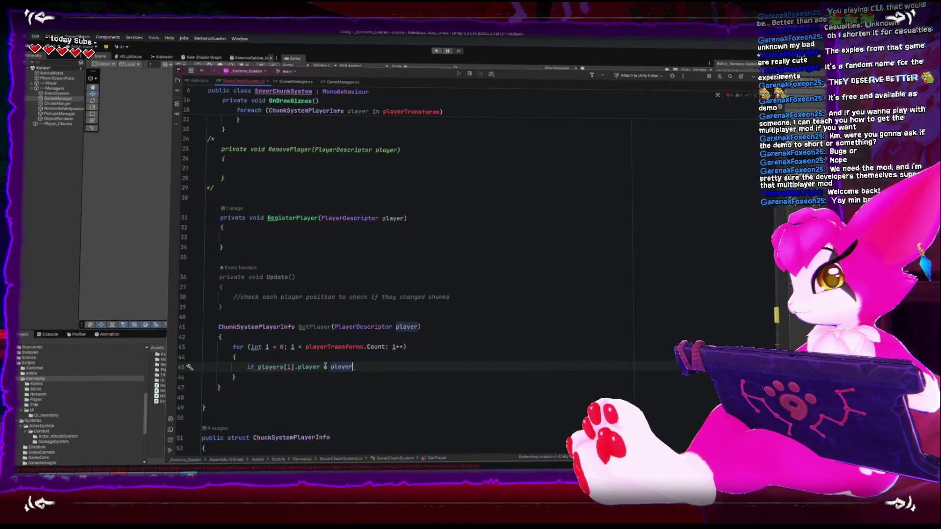
key(Home)
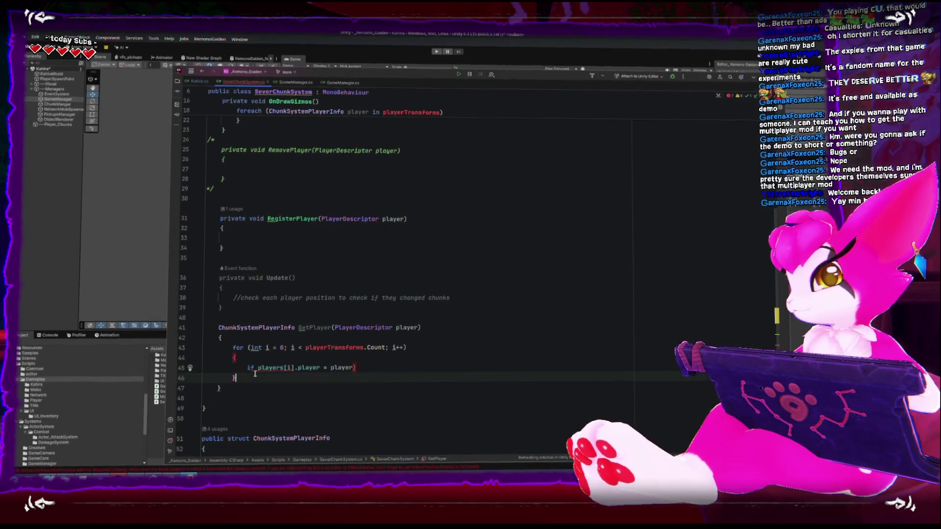
text(()
key(End)
key(Return)
click(261, 367)
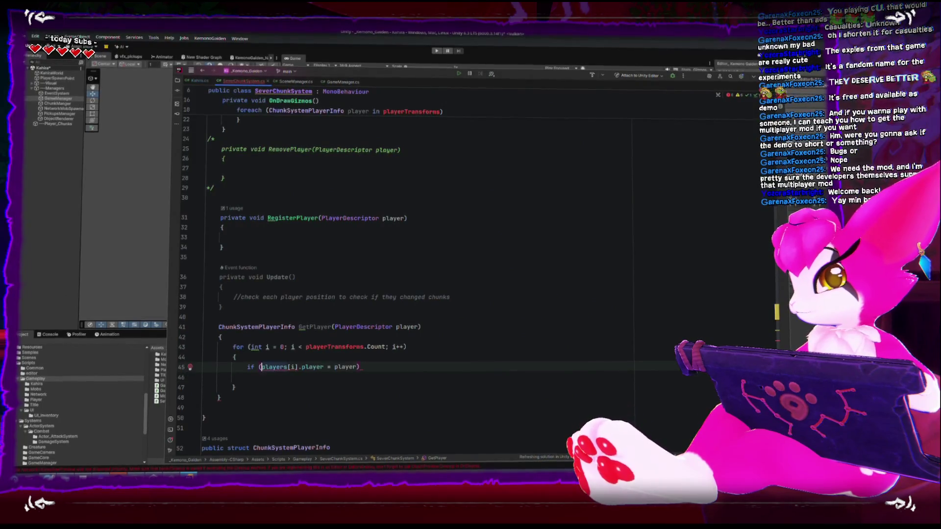
key(Down)
text(return)
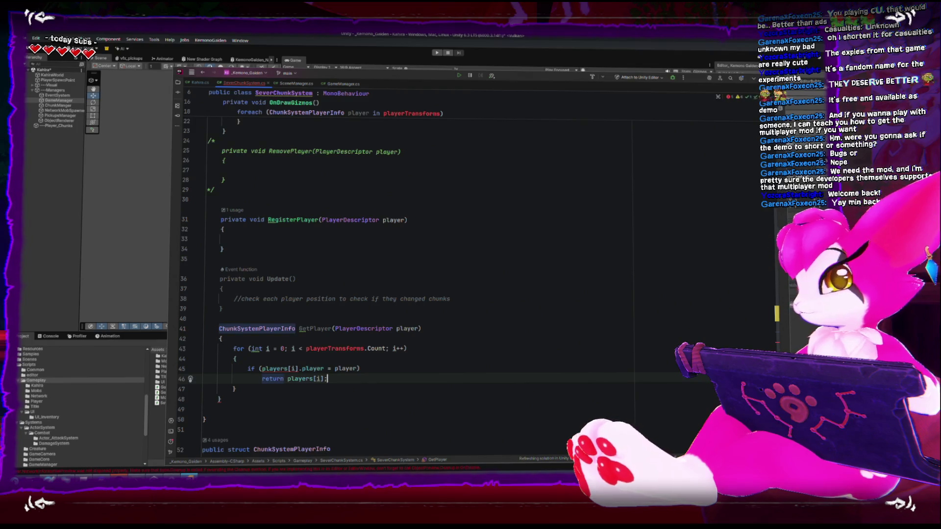
- Point the loop at players instead of playerTransforms and add return null; after it
click(335, 346)
double_click(335, 346)
text(players)
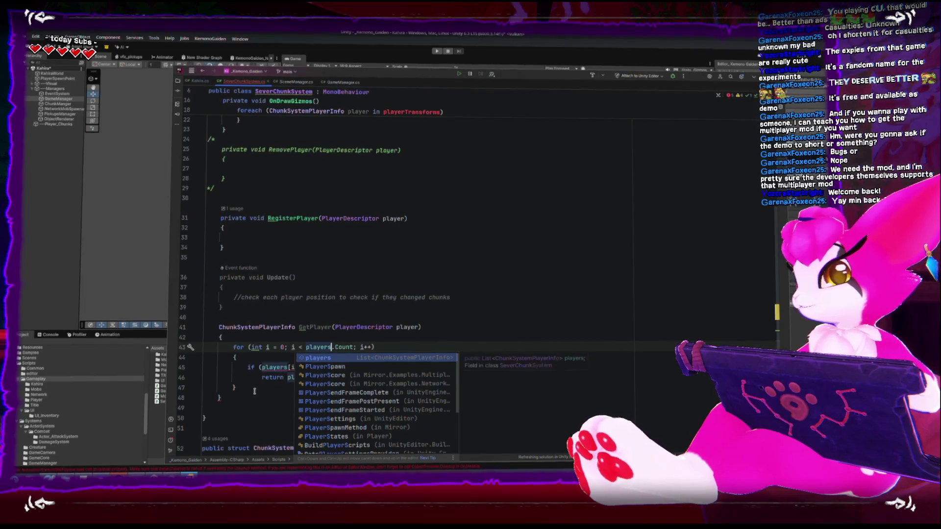
click(254, 391)
key(Return)
text(return )
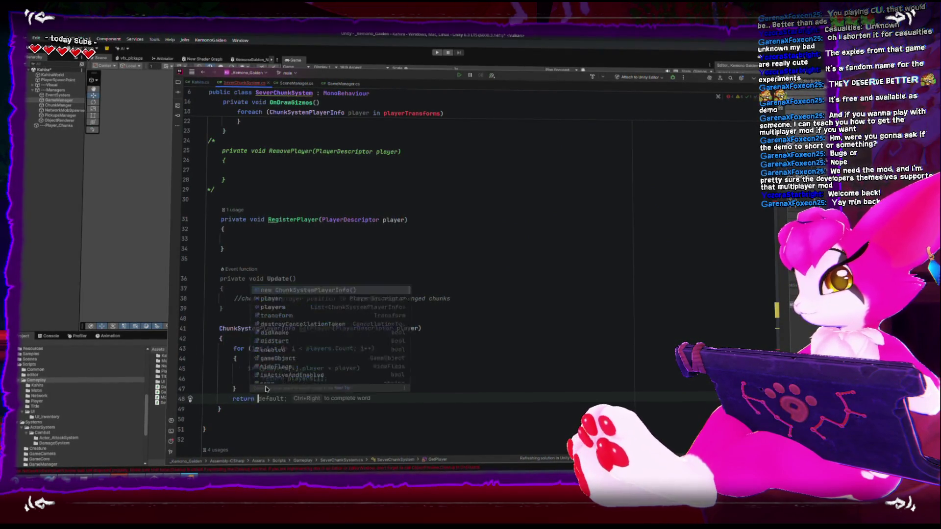
text(null;)
key(ctrl+alt+Return)
key(ctrl+z)
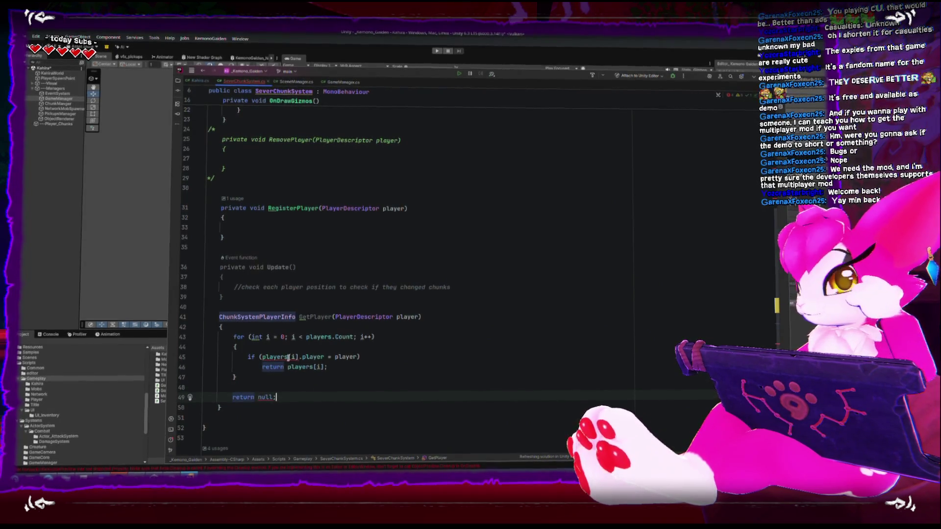
- Replace the fallback null with new ChunkSystemPlayerInfo() and remove the blank line above it
click(296, 318)
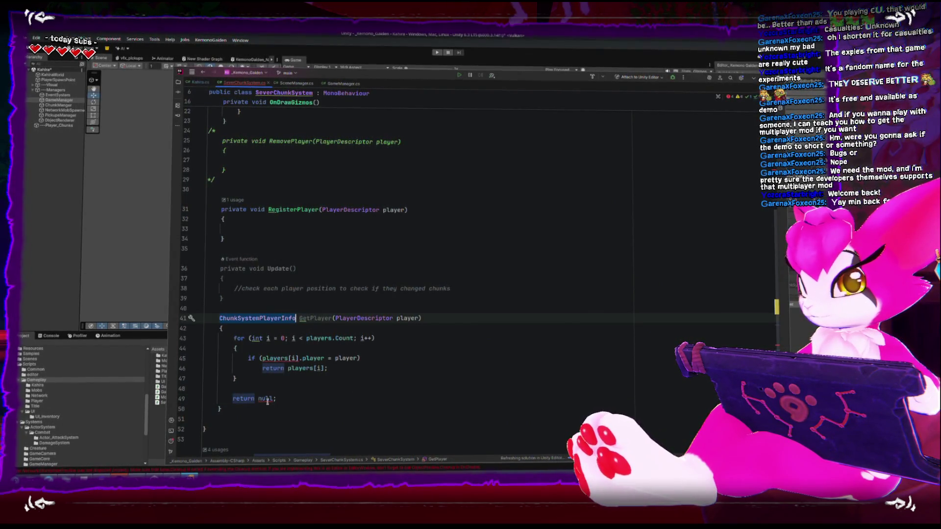
mouse_move(266, 401)
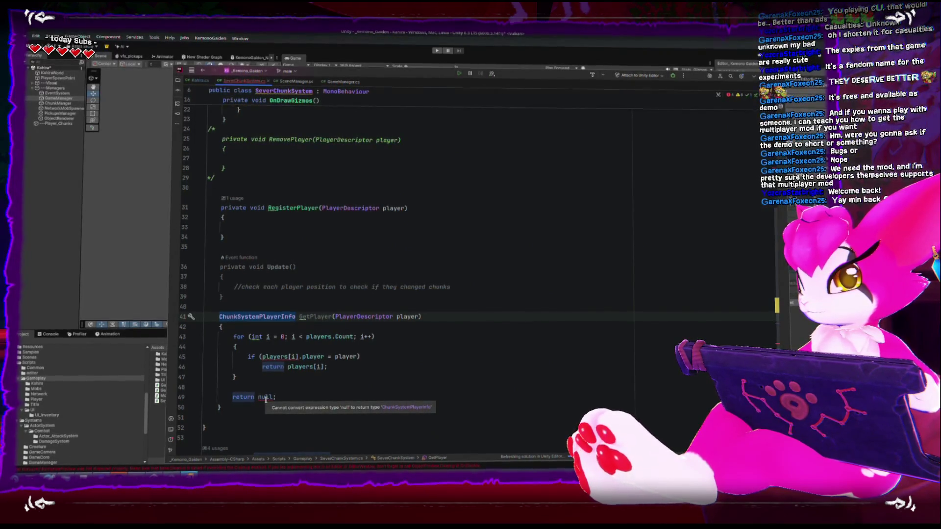
scroll(265, 398, down, 1)
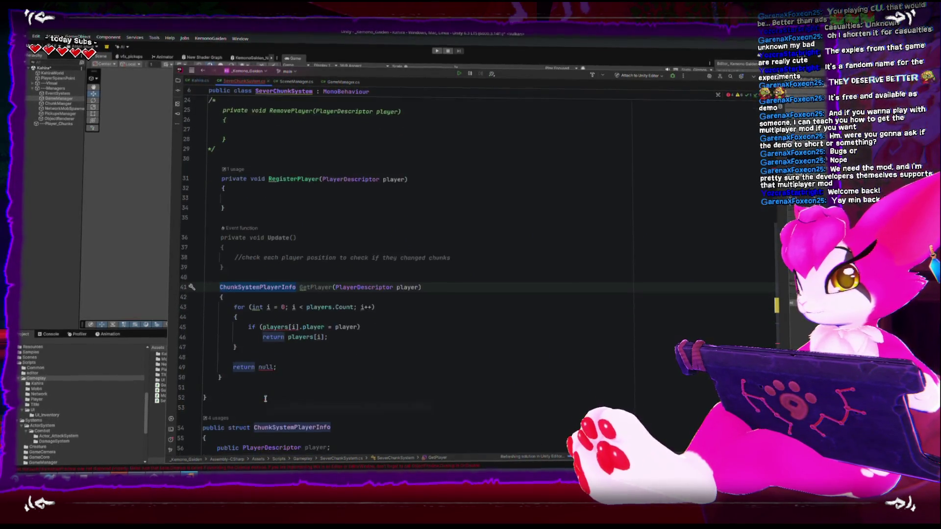
scroll(266, 402, down, 1)
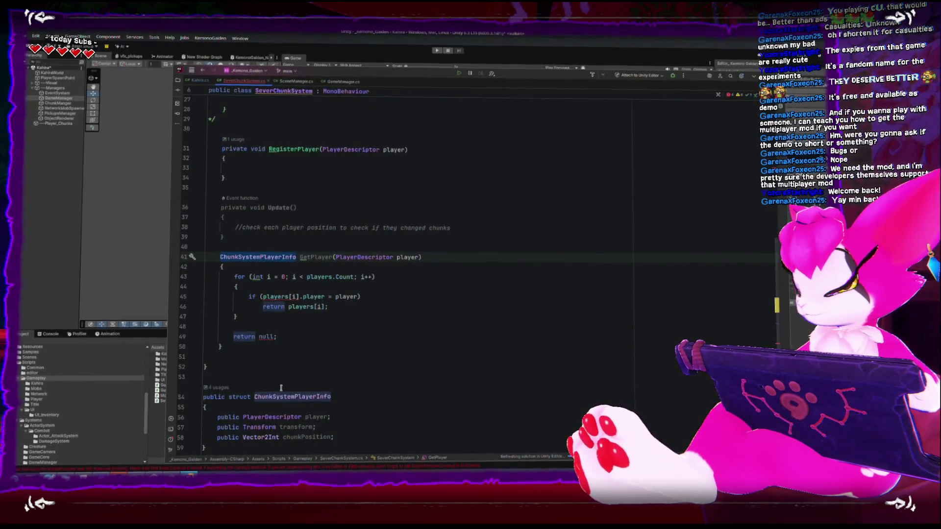
scroll(283, 395, down, 1)
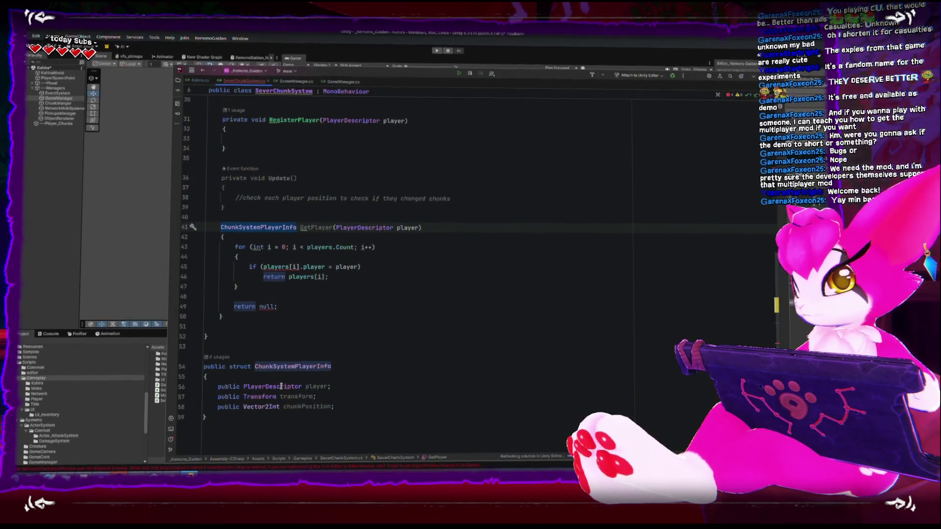
click(277, 308)
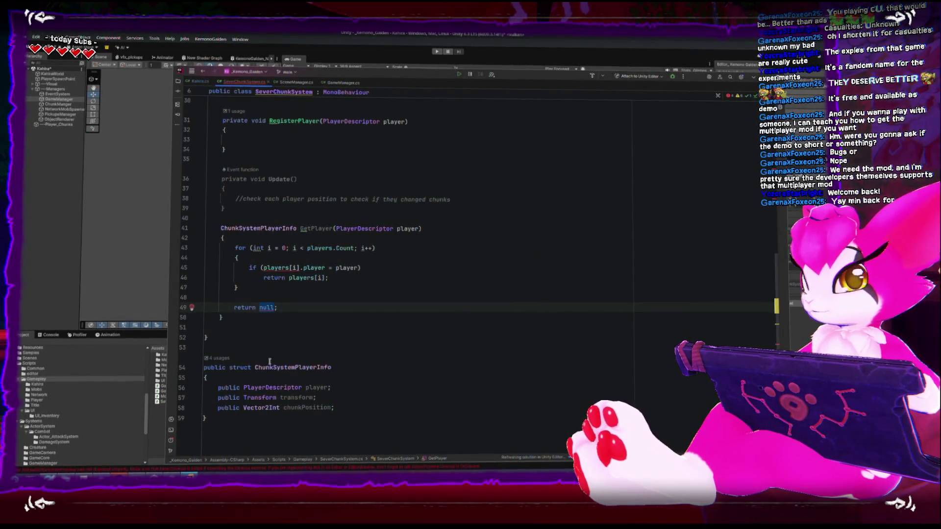
drag(244, 387, 334, 384)
click(262, 312)
double_click(267, 306)
text(new)
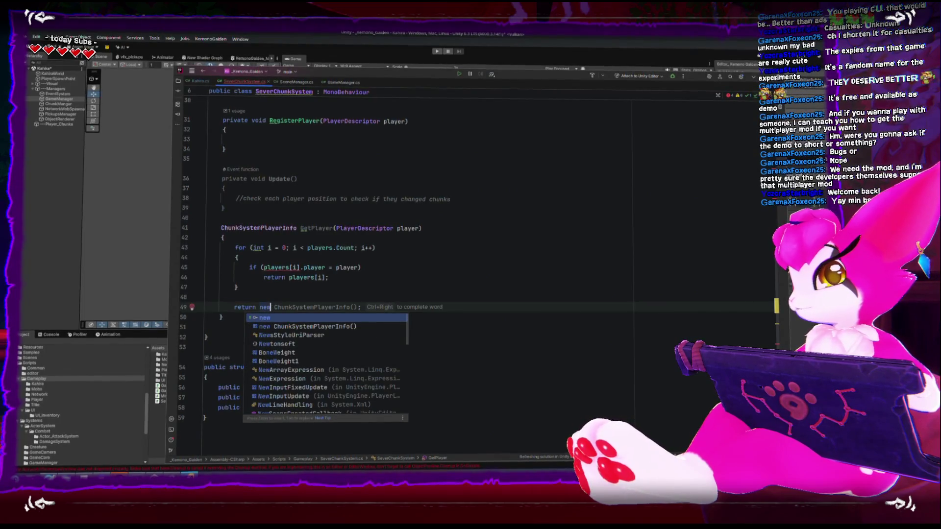
key(Tab)
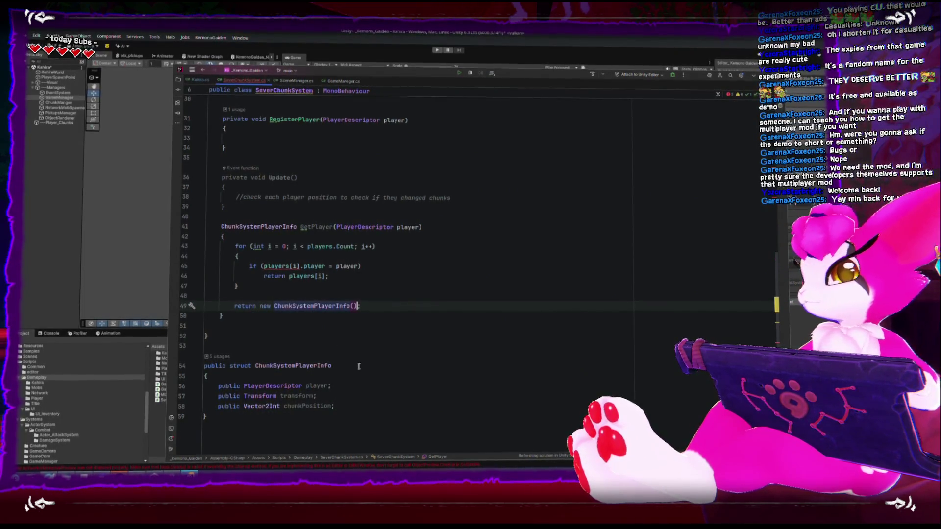
text(;)
click(320, 384)
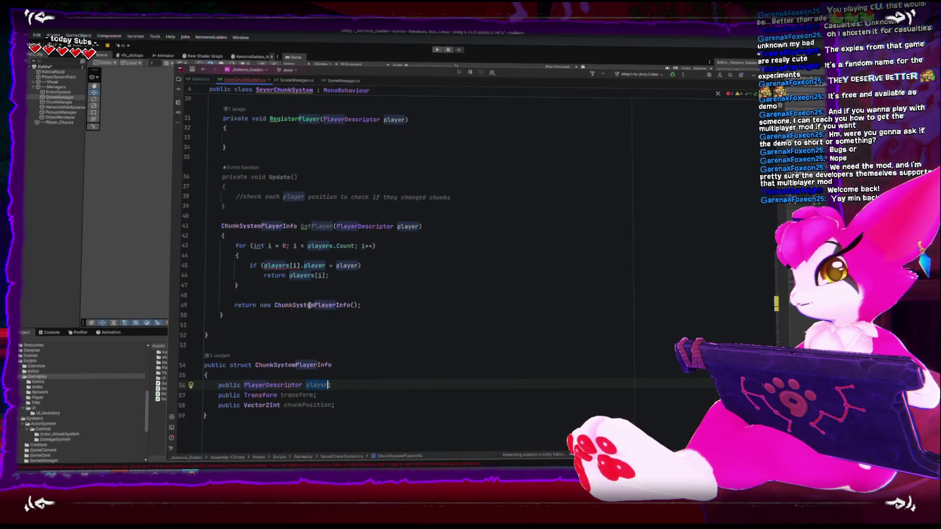
click(247, 296)
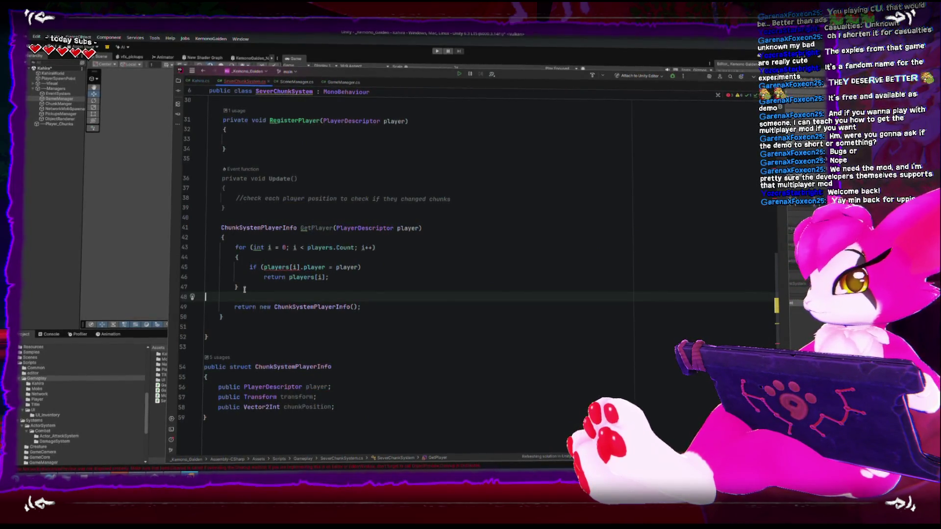
key(BackSpace)
- Move the caret to the empty line inside the RegisterPlayer method
scroll(244, 289, up, 5)
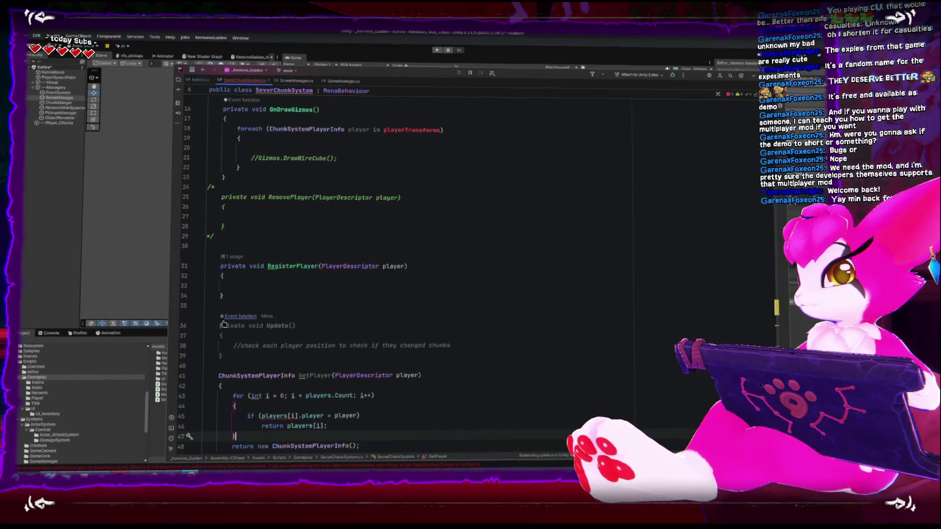
click(287, 275)
click(289, 284)
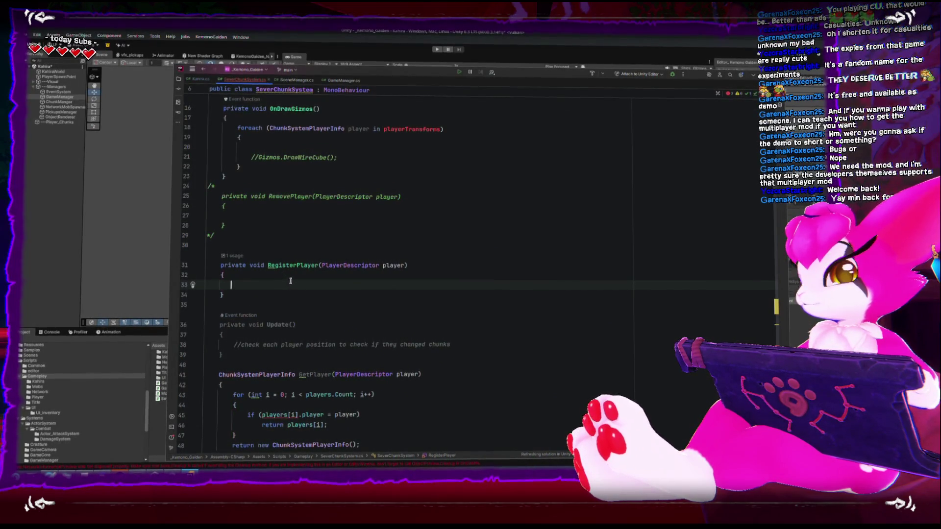
scroll(290, 284, down, 4)
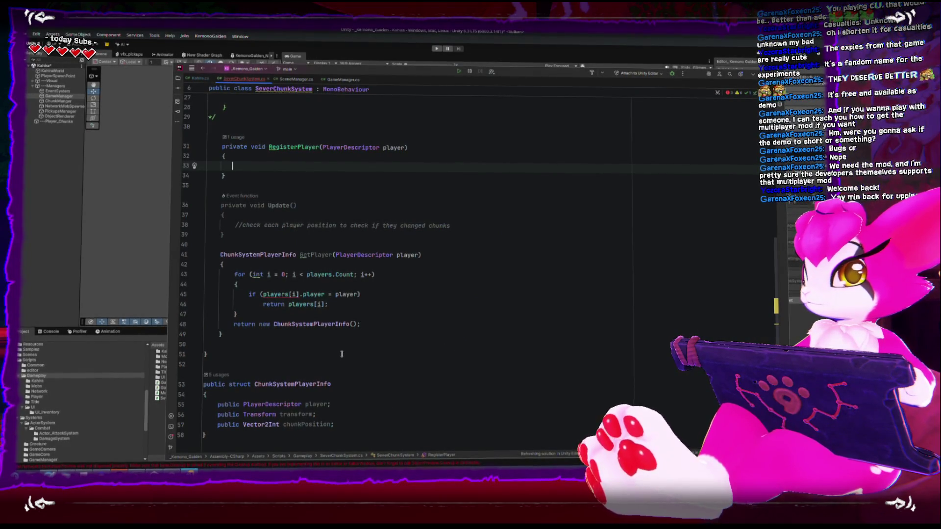
- Paste a copy of the GetPlayer method onto blank lines below Update
click(291, 236)
key(Return)
key(Return)
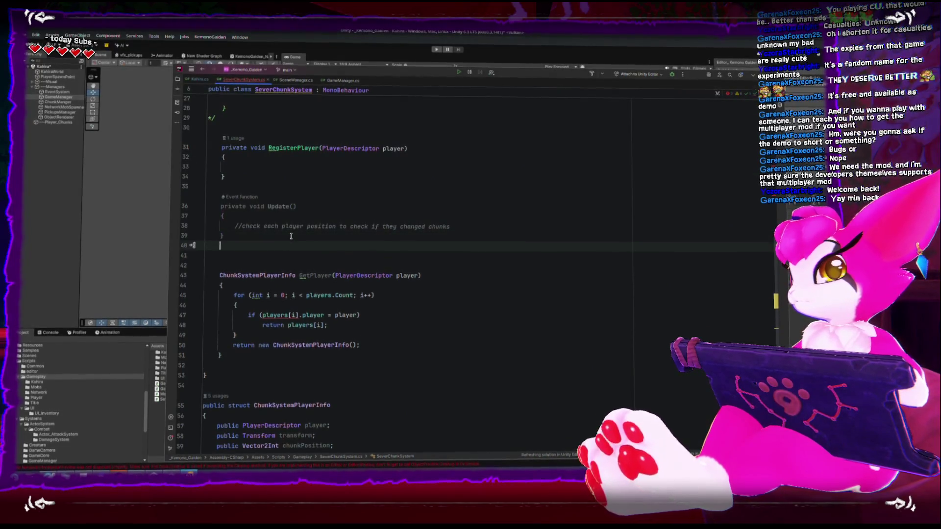
mouse_move(233, 352)
mouse_down()
mouse_move(231, 285)
mouse_move(219, 274)
mouse_up()
click(224, 251)
key(ctrl+v)
- Turn the copy into bool HasPlayer, returning true inside the loop and false at the end
double_click(251, 256)
text(bool)
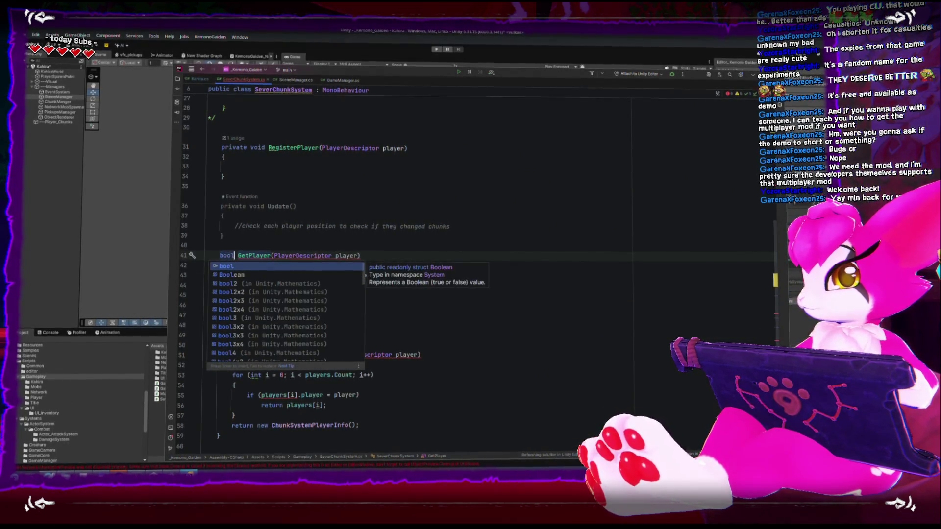
key(Escape)
text(HasPla)
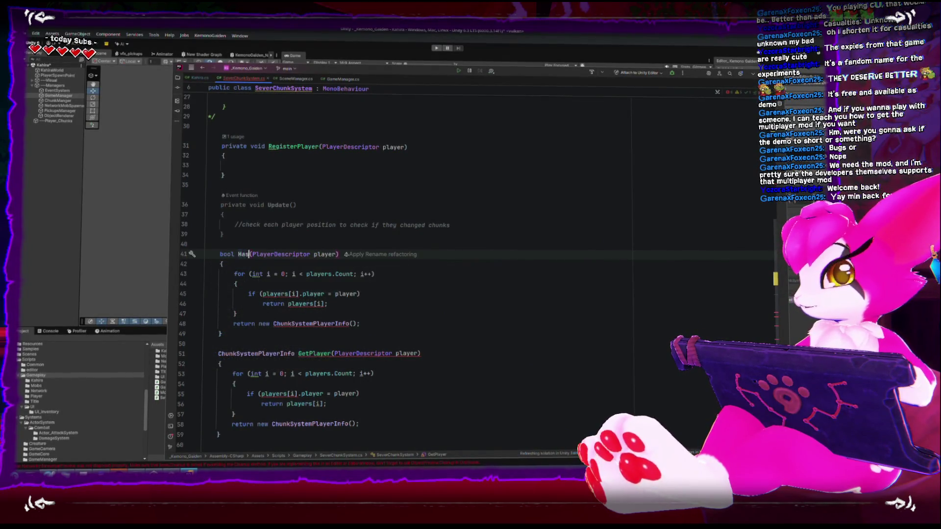
text(yer)
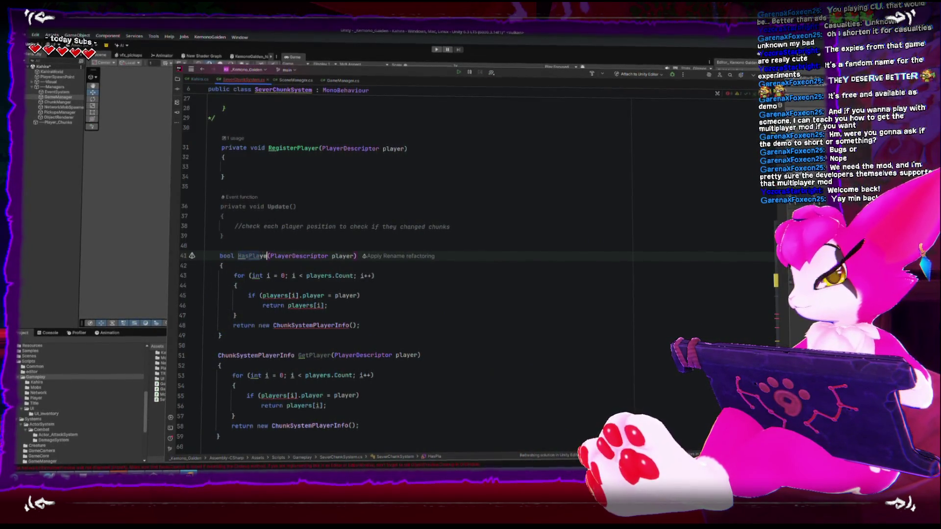
click(392, 296)
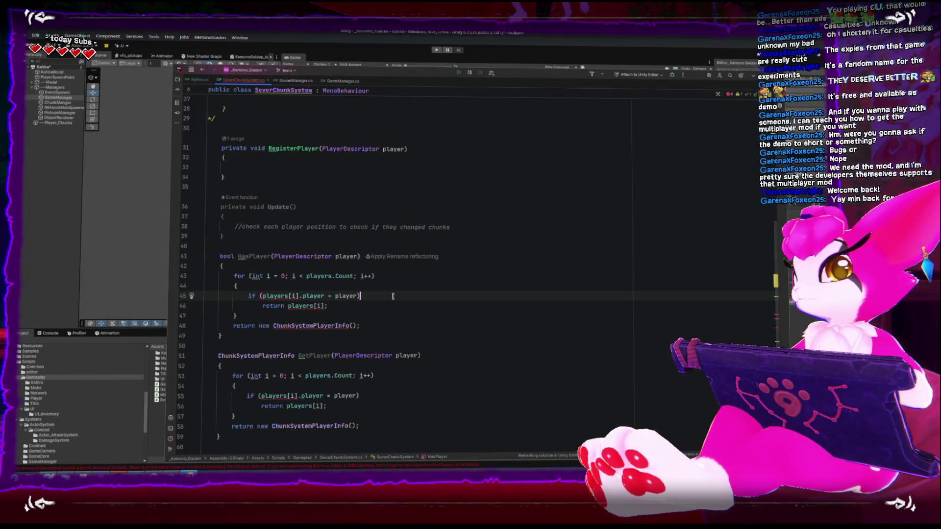
click(326, 307)
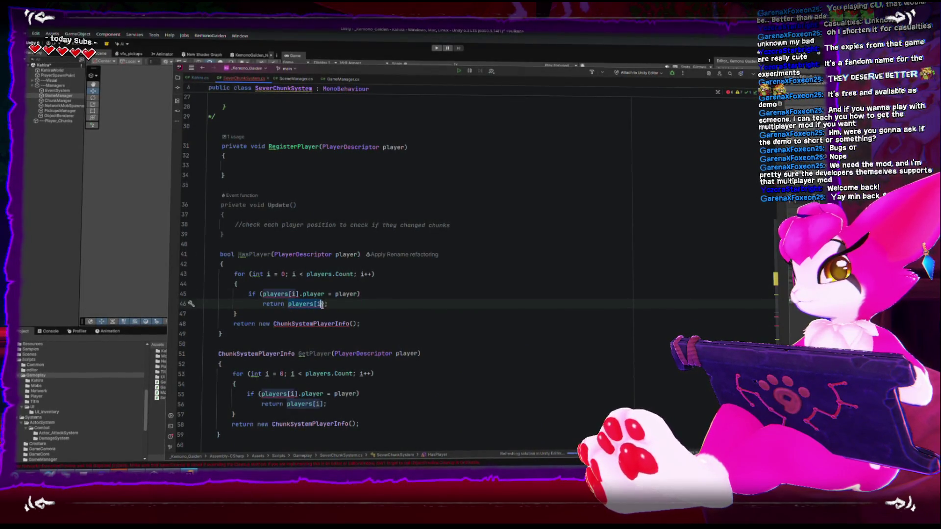
text(true)
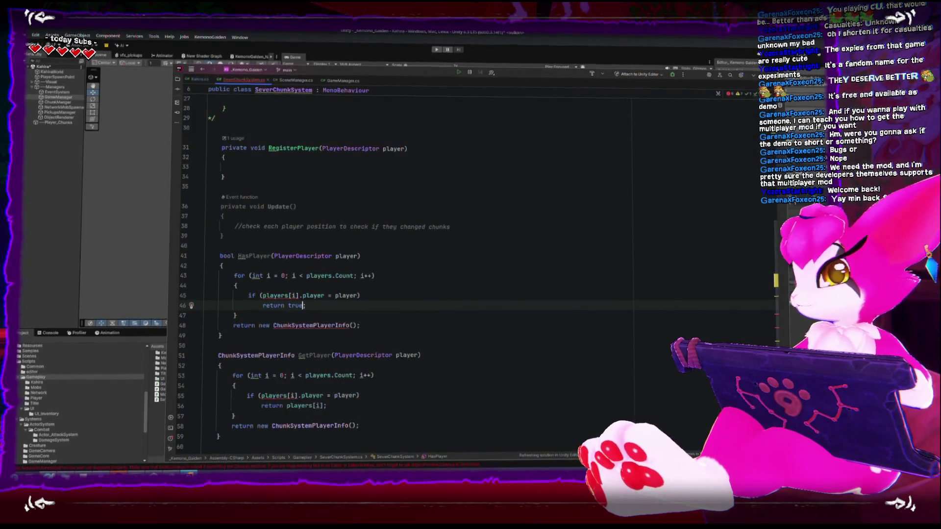
click(257, 329)
key(shift+End)
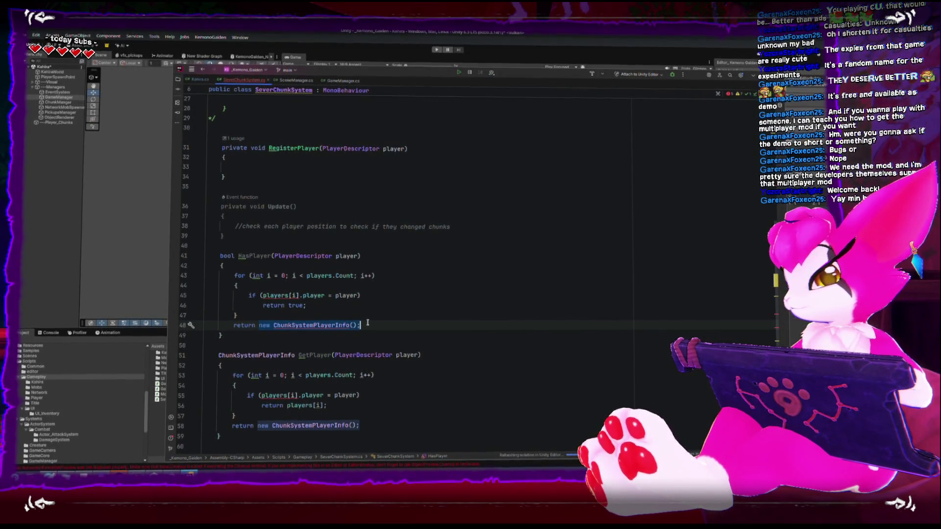
text(false;)
click(357, 353)
key(Up)
scroll(358, 363, up, 5)
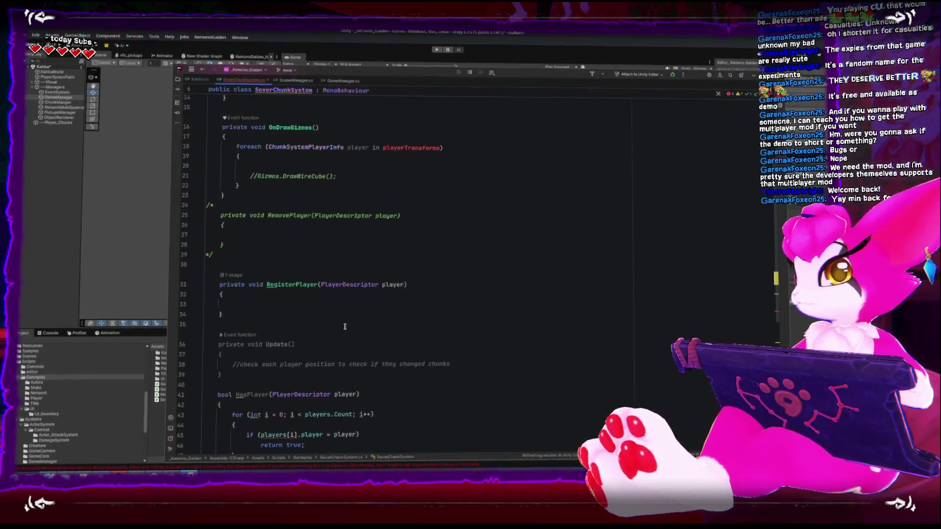
- Add an if (!HasPlayer(player)) block with braces inside RegisterPlayer
click(321, 303)
text(if(!Has)
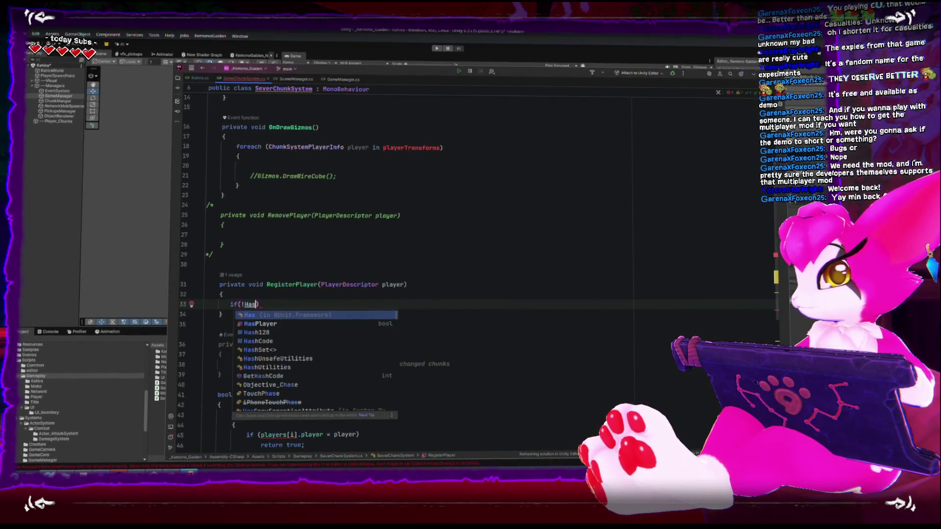
key(Return)
text(pla)
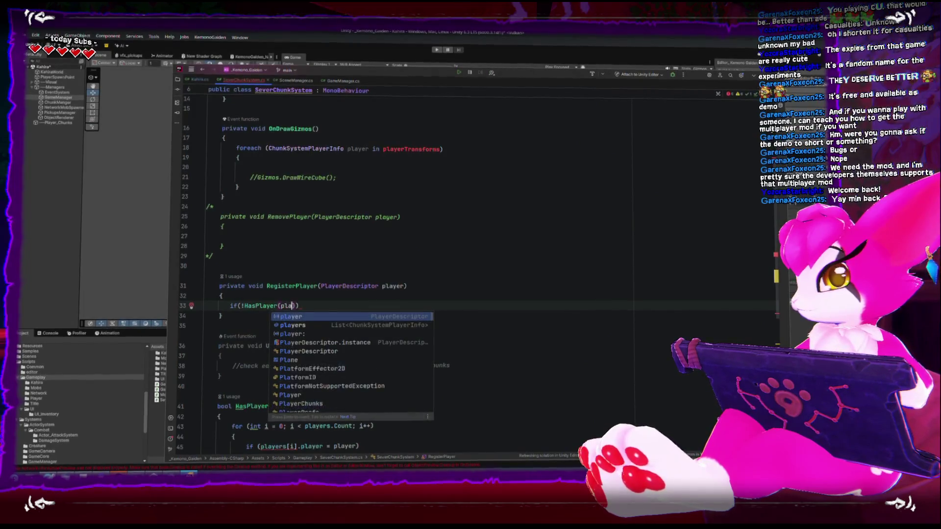
key(Return)
text()))
key(Return)
text({)
key(Return)
scroll(337, 380, down, 8)
scroll(337, 379, down, 3)
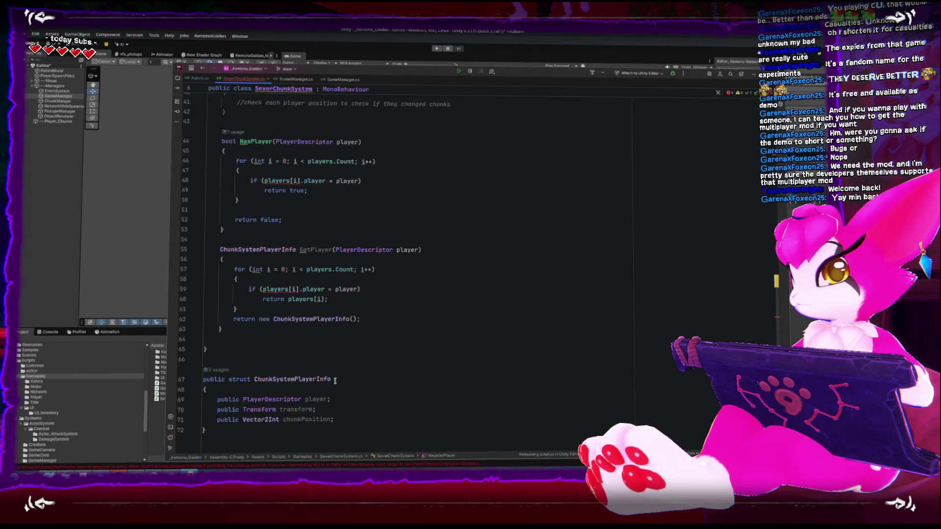
double_click(257, 350)
scroll(294, 270, up, 9)
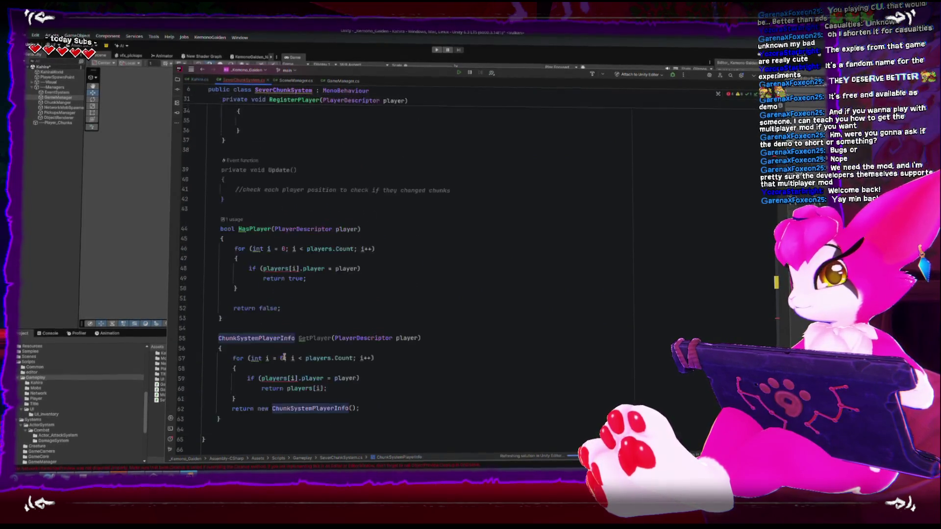
- Declare newPlayerInfo as a new ChunkSystemPlayerInfo inside the block
click(293, 270)
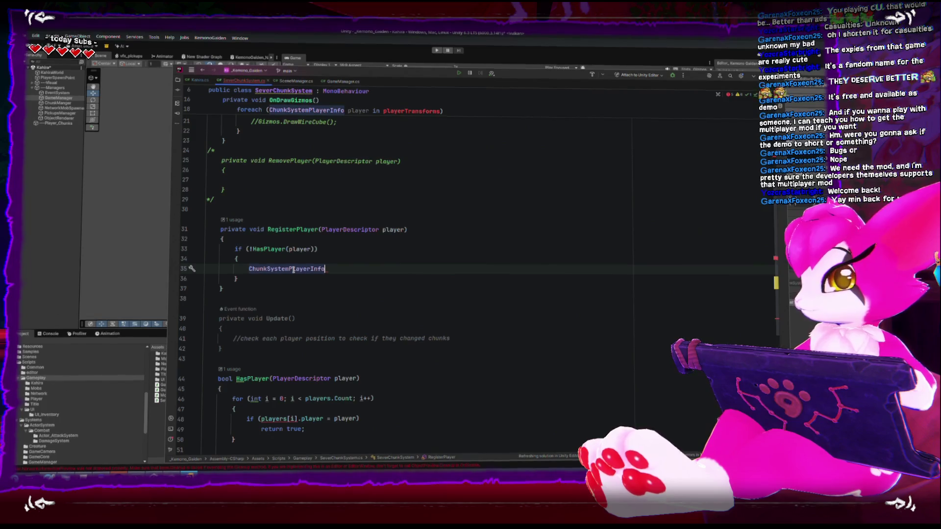
text(new)
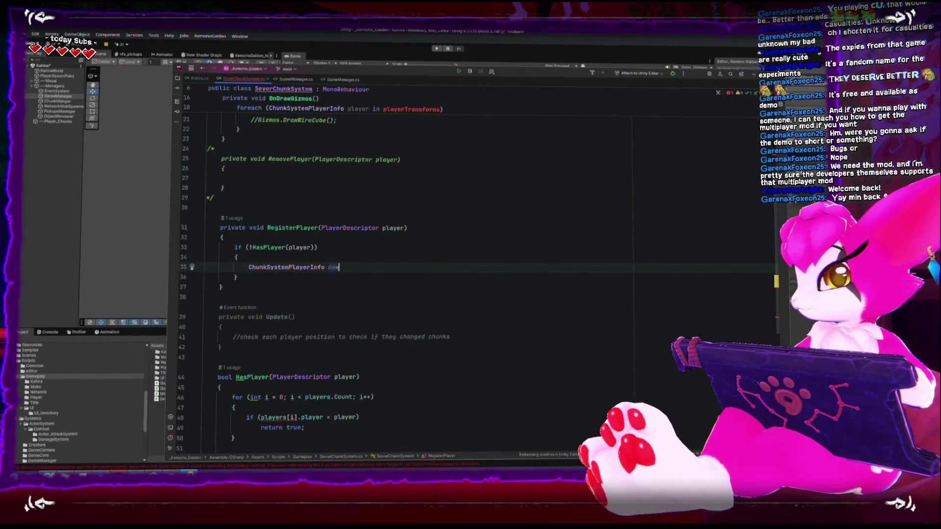
text(PlayerInfo)
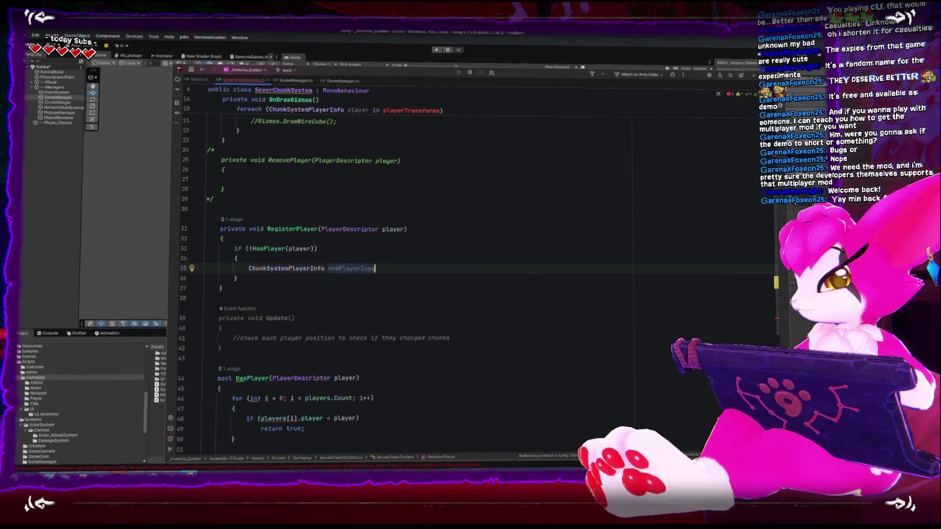
text( = new)
key(Return)
text(;)
key(Return)
text(newPlayerInfo.player = player;)
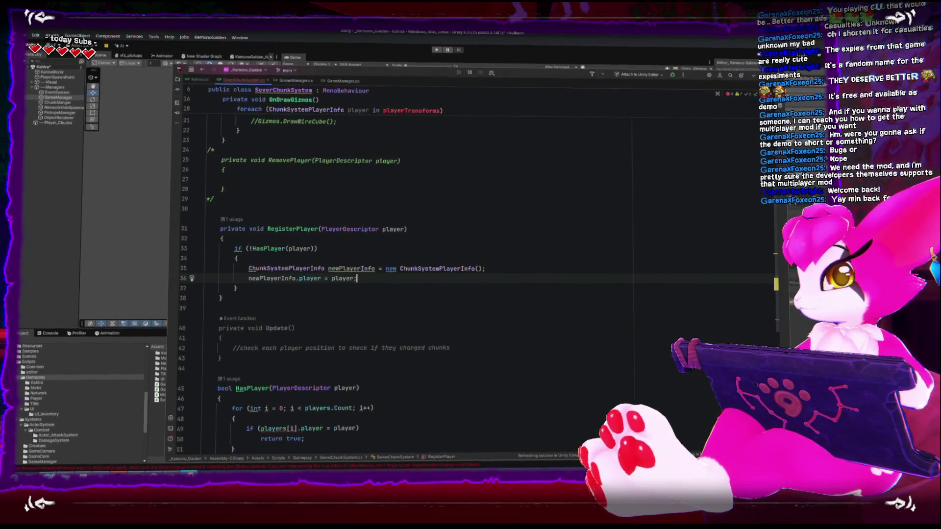
key(Return)
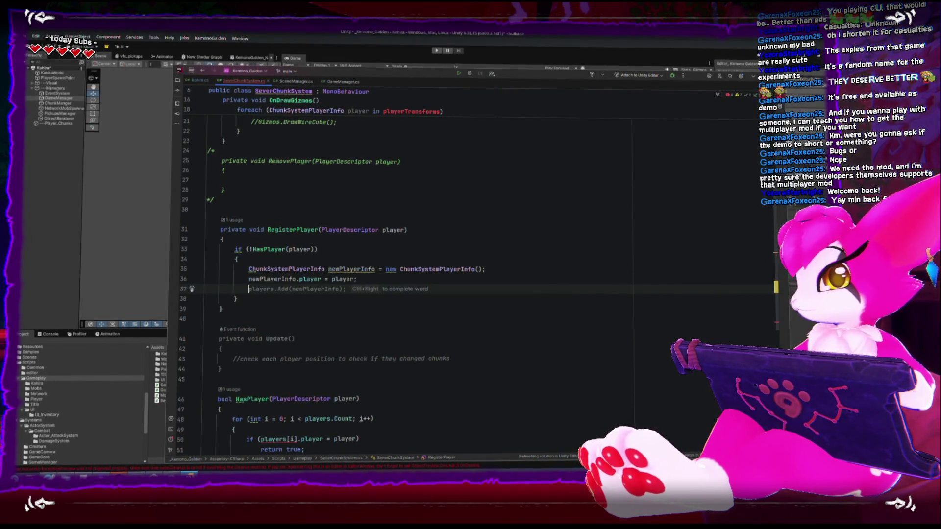
- Set newPlayerInfo.transform = player.transform and add newPlayerInfo to players
text(newplaer)
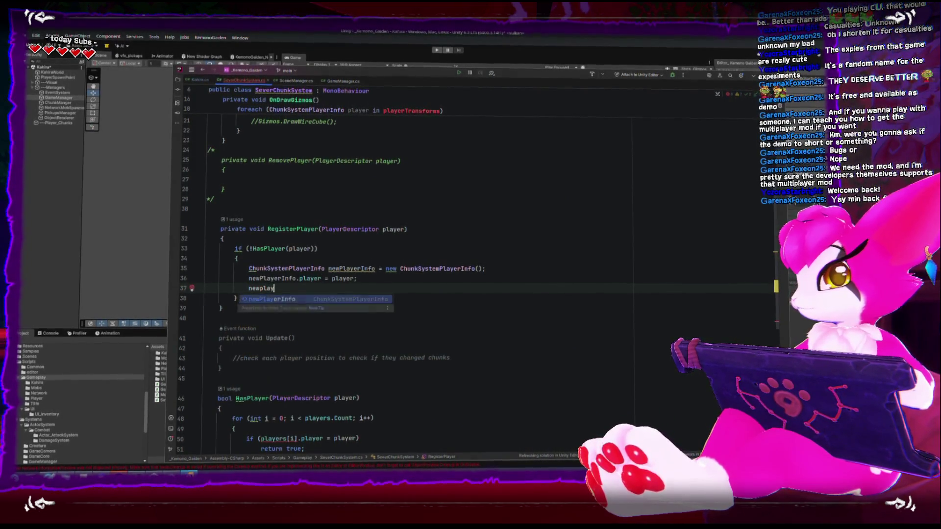
key(Return)
text(.tr)
key(Return)
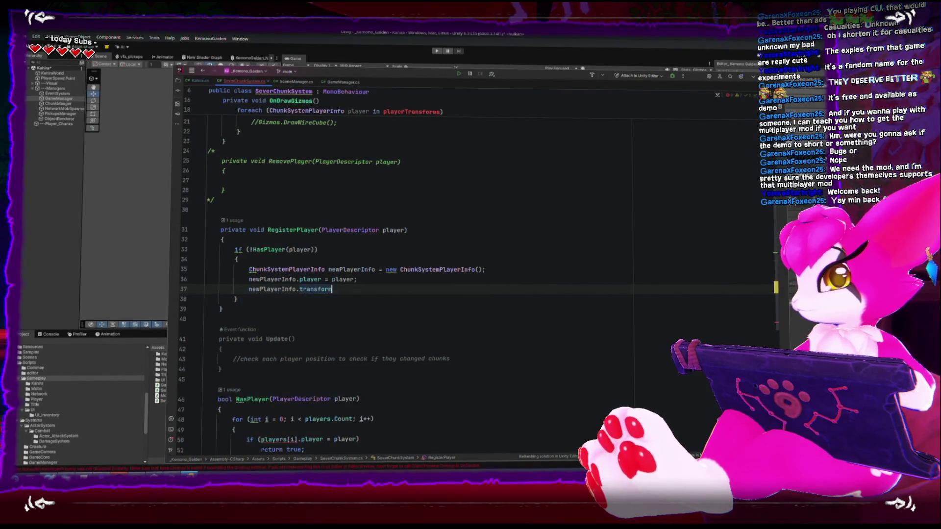
text(= pl)
key(Return)
text(.tran)
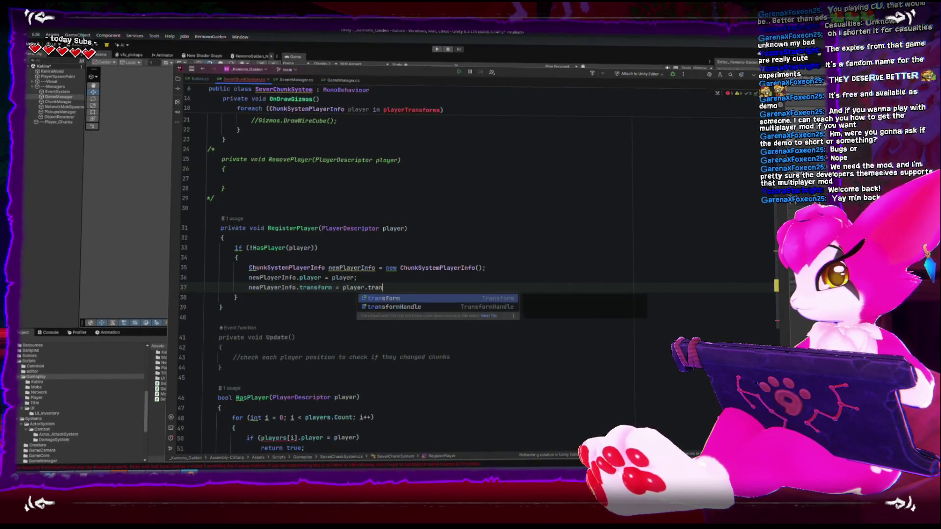
key(Return)
text(;)
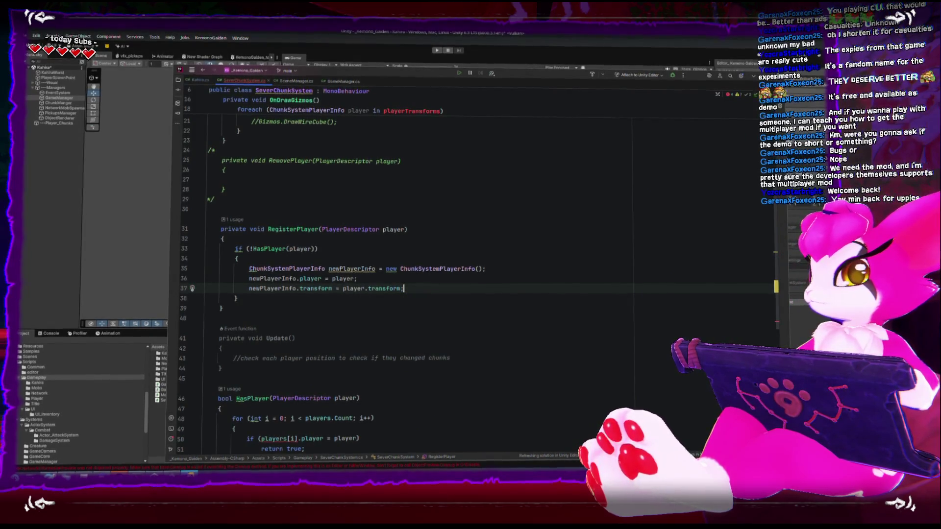
key(Return)
key(Return)
key(Tab)
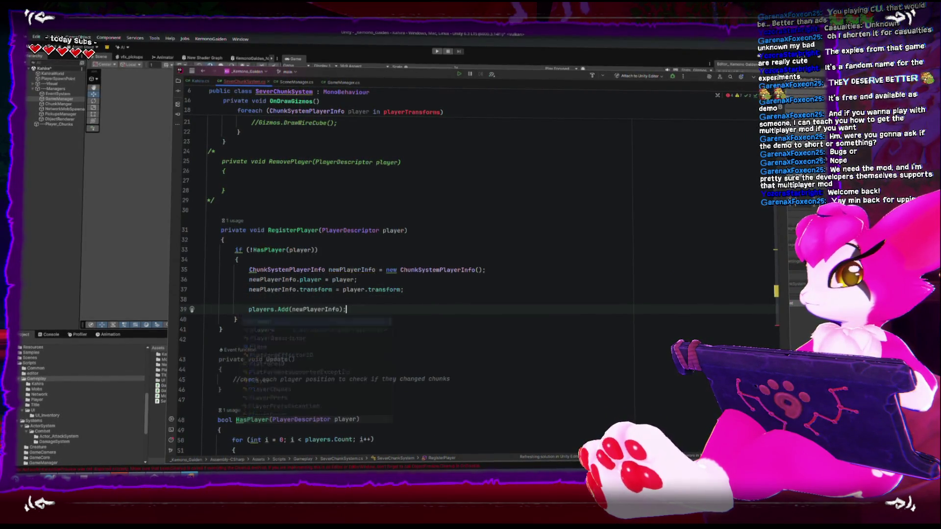
scroll(276, 356, up, 2)
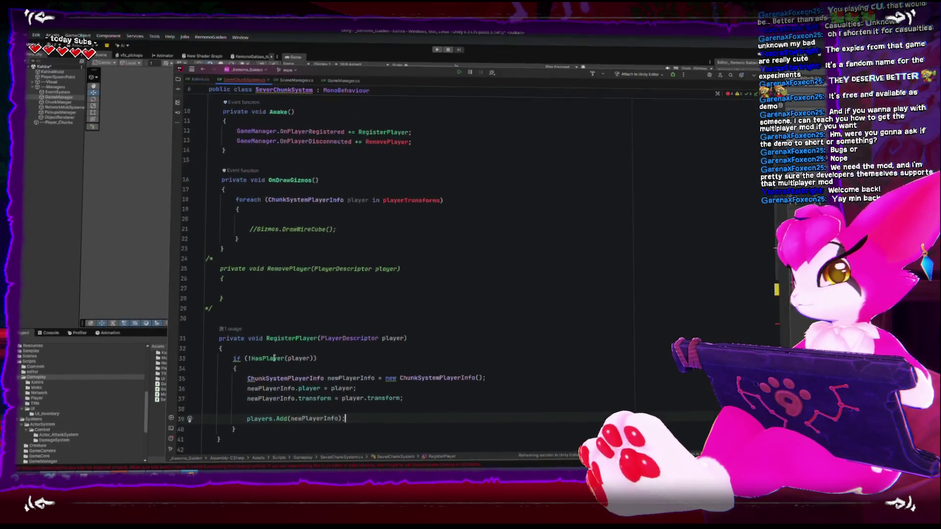
scroll(276, 359, down, 4)
scroll(275, 359, up, 8)
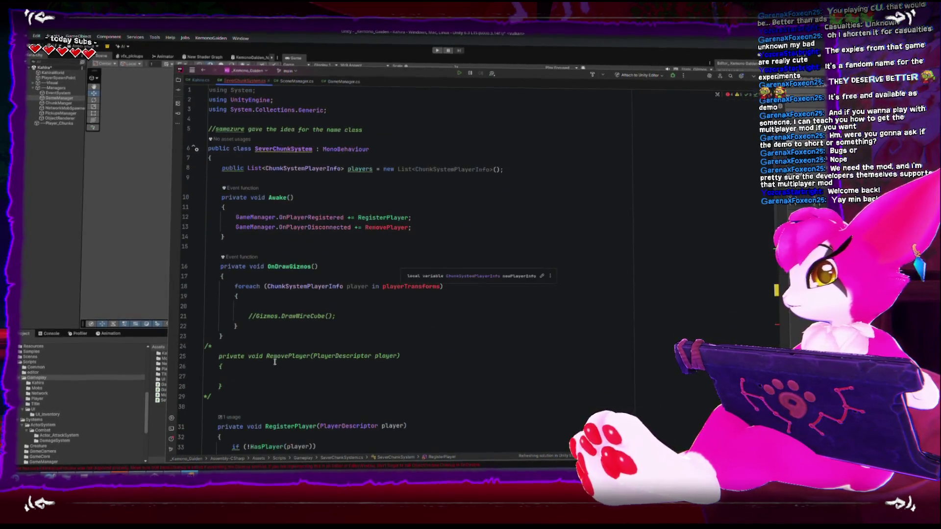
click(417, 227)
text(//)
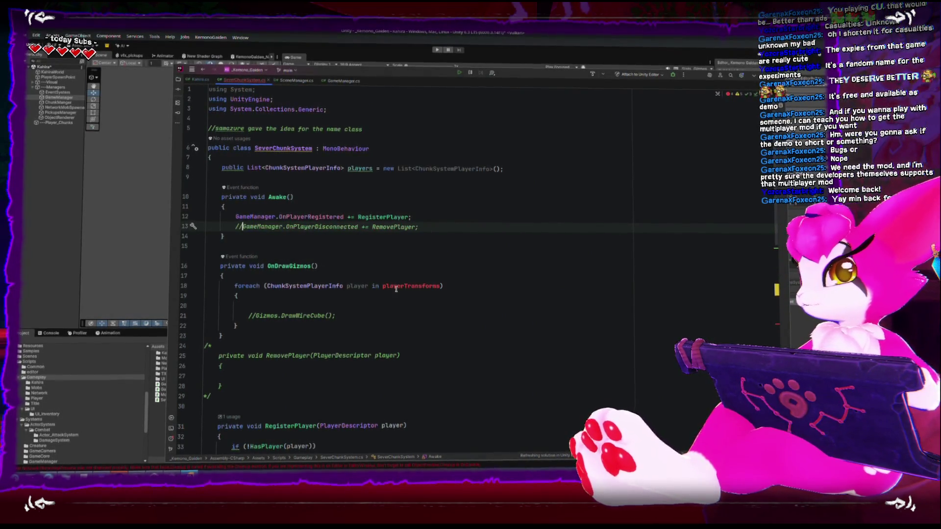
scroll(396, 340, down, 10)
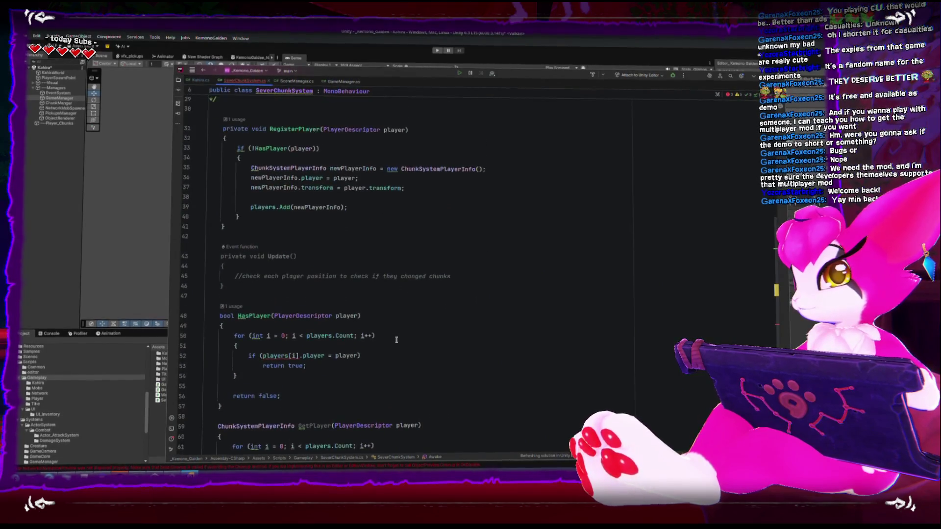
scroll(396, 340, down, 5)
scroll(396, 340, up, 8)
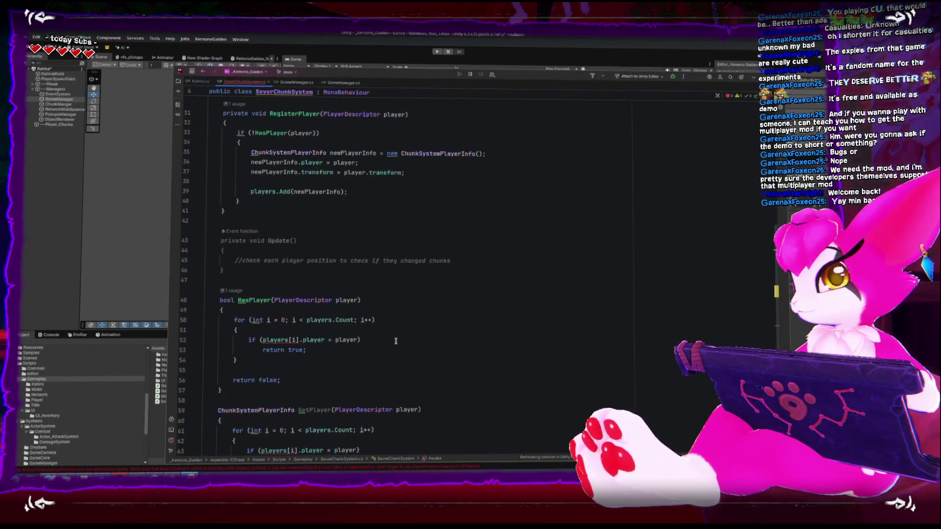
scroll(396, 341, up, 6)
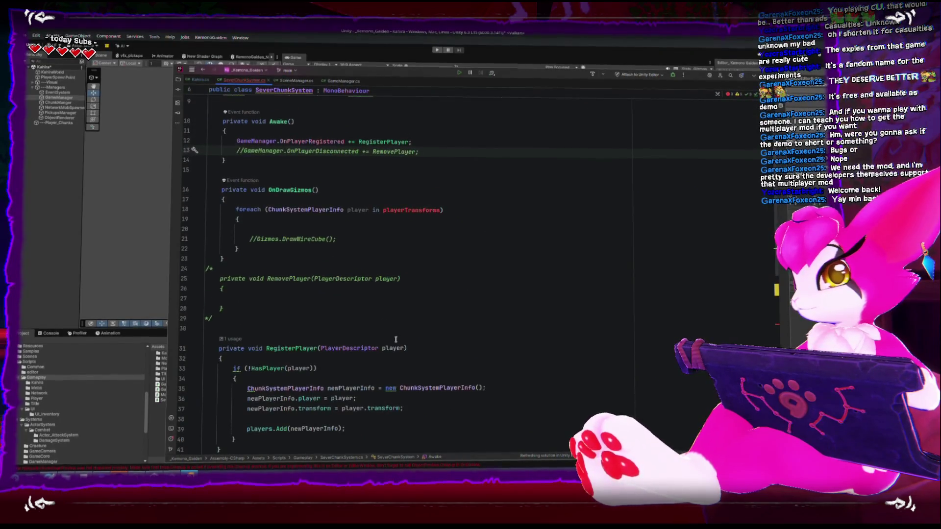
scroll(395, 339, down, 6)
scroll(397, 343, up, 4)
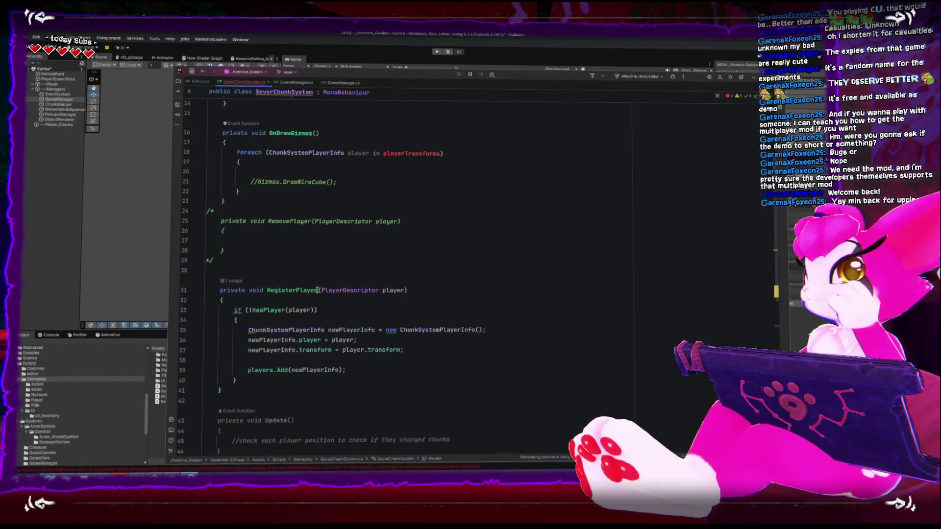
click(271, 171)
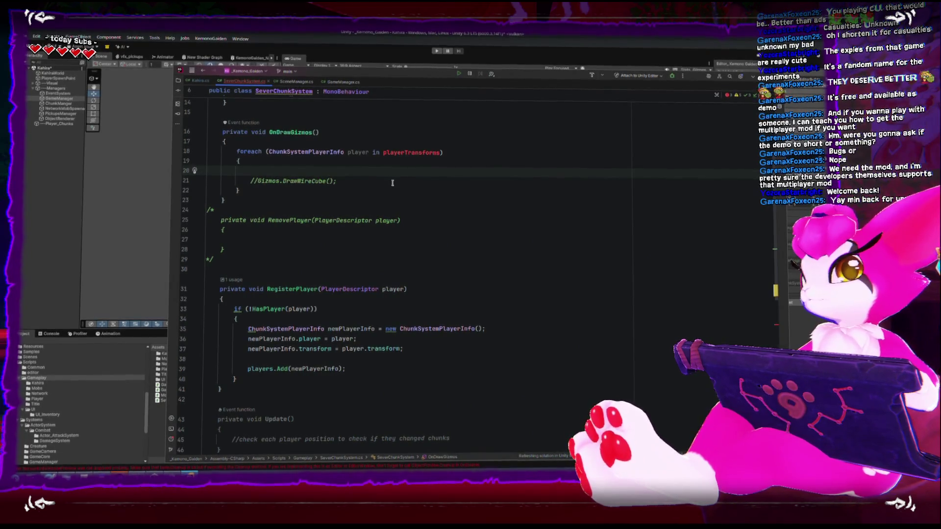
scroll(392, 182, up, 4)
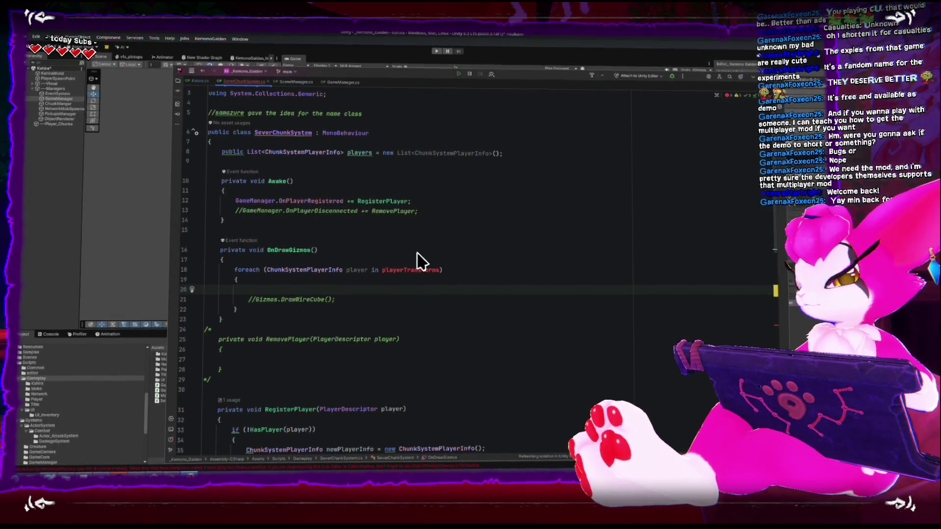
scroll(379, 262, down, 2)
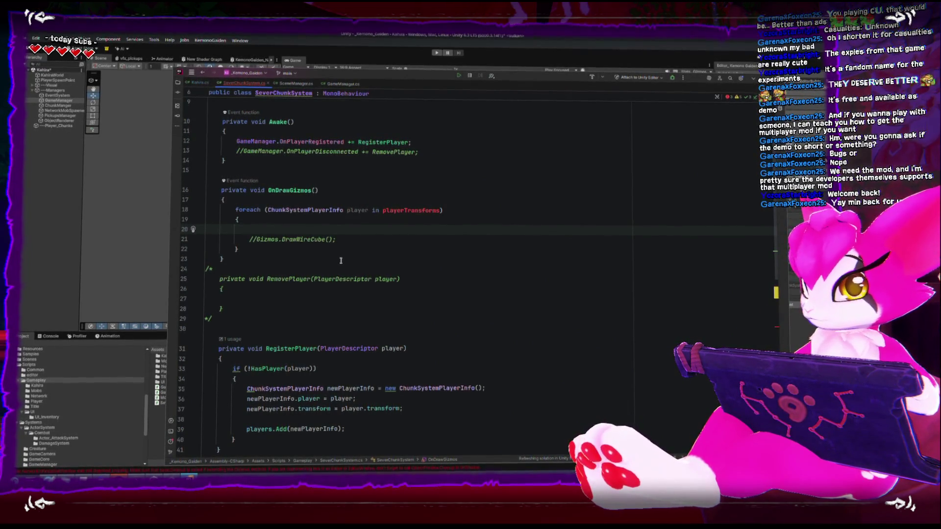
scroll(342, 260, down, 5)
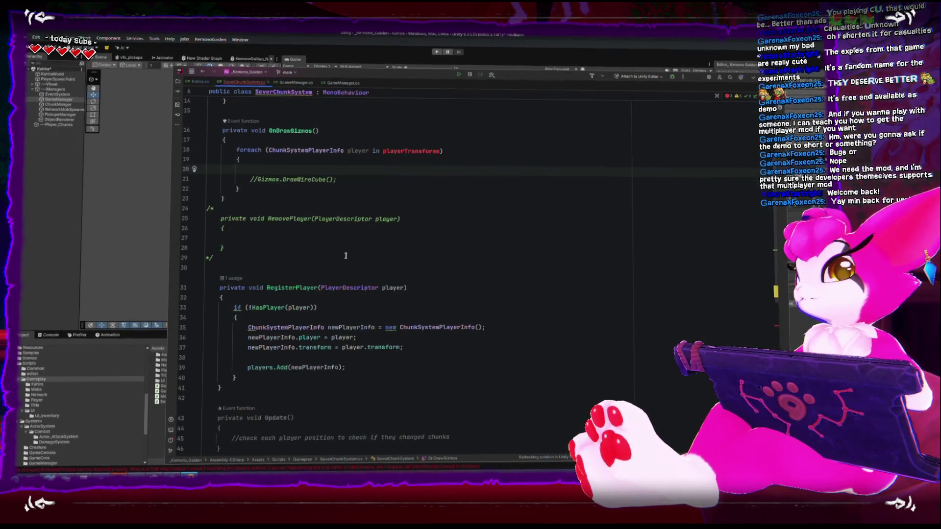
scroll(346, 254, down, 5)
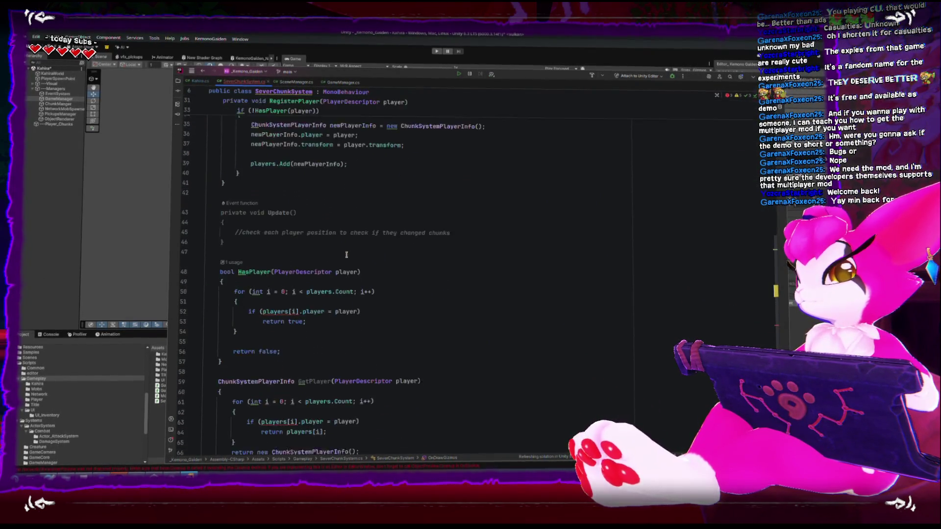
scroll(346, 256, down, 3)
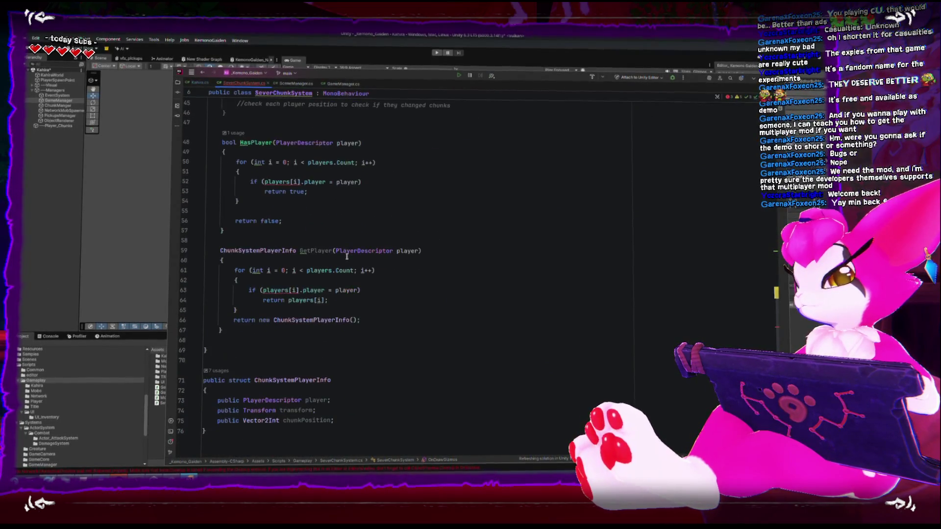
scroll(462, 364, down, 1)
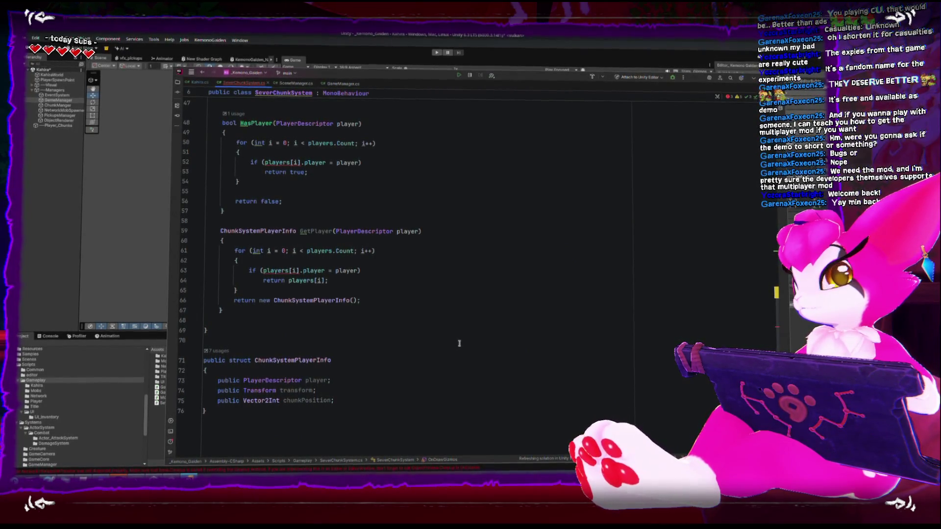
click(371, 383)
- Insert 'public Vector3 chunkWorldPosition;' on a new line after chunkPosition in the struct
click(365, 390)
key(Return)
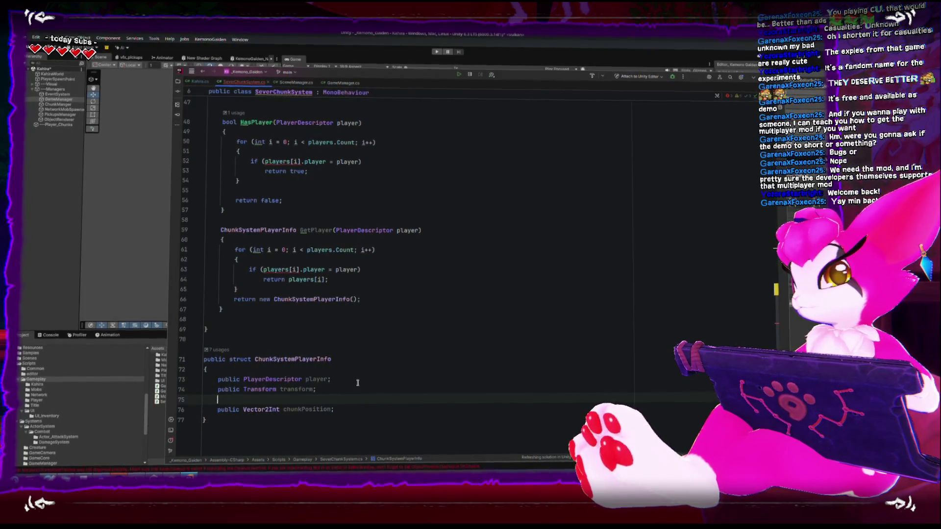
click(367, 407)
key(Return)
text(p)
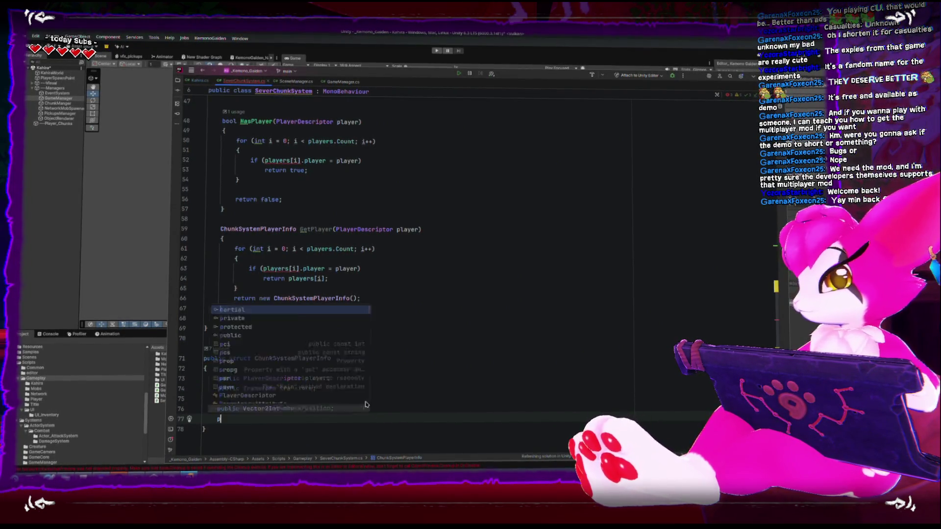
text(ublic Vectpr)
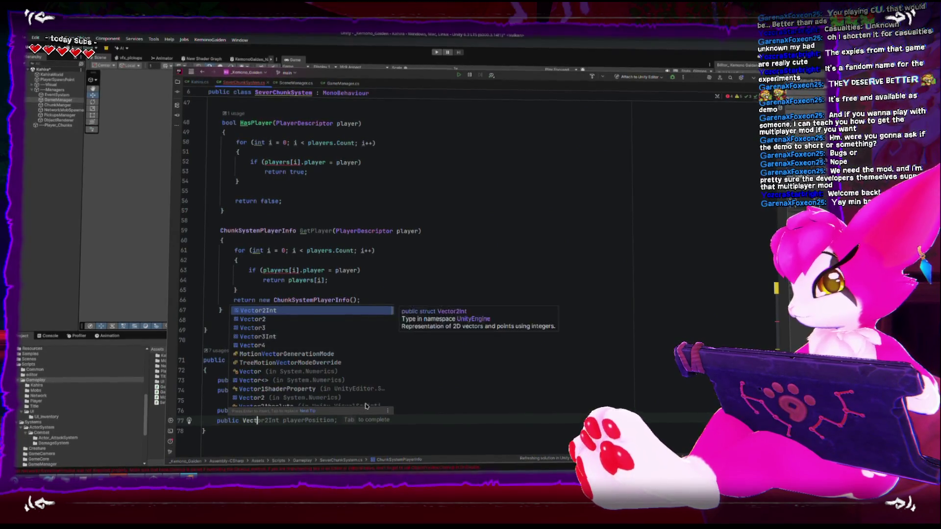
key(BackSpace)
key(BackSpace)
text(or3 )
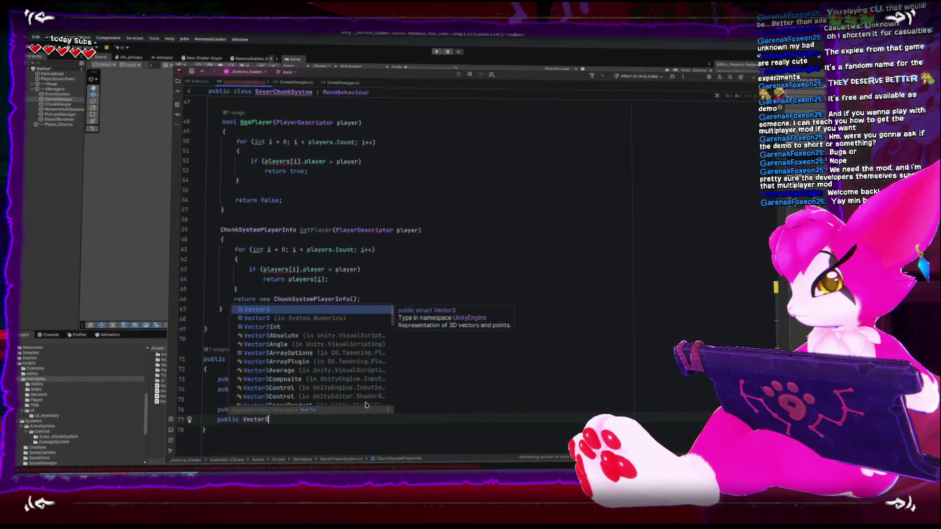
text(chu)
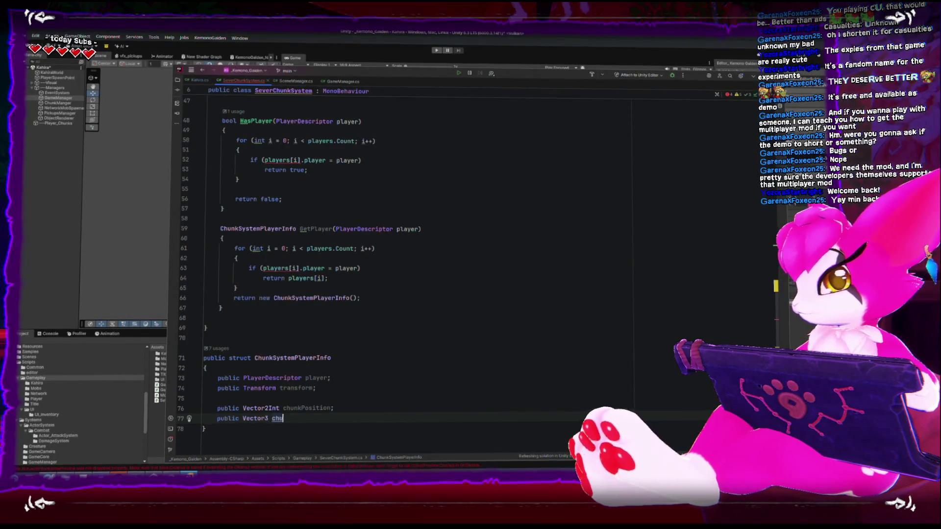
text(nkWorldPosition;)
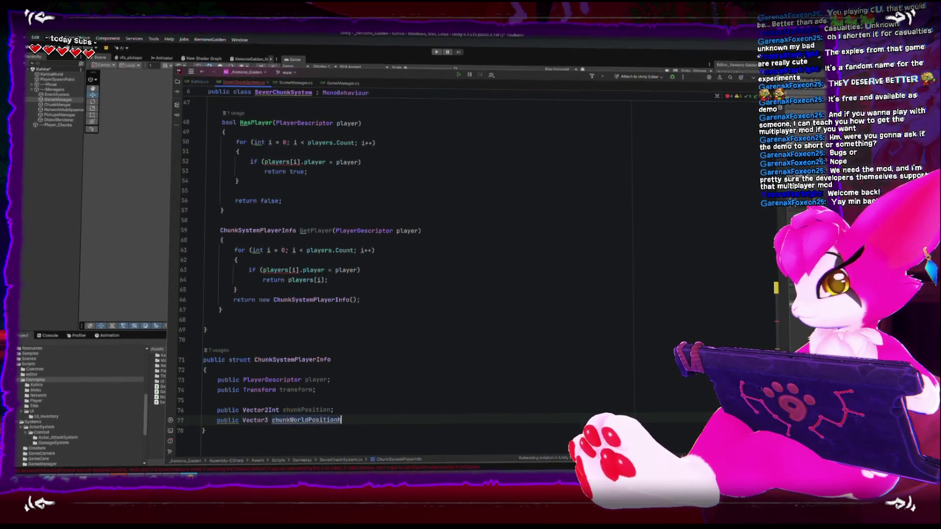
scroll(343, 364, down, 1)
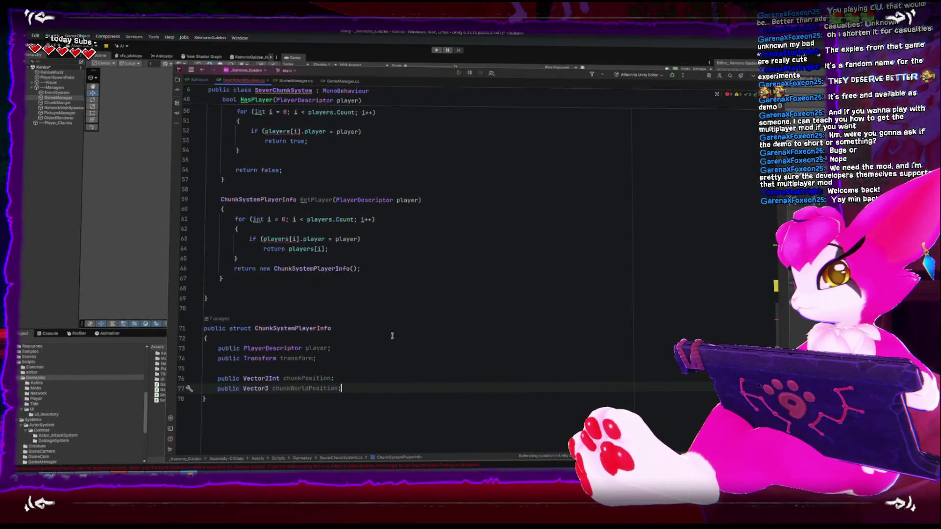
key(Return)
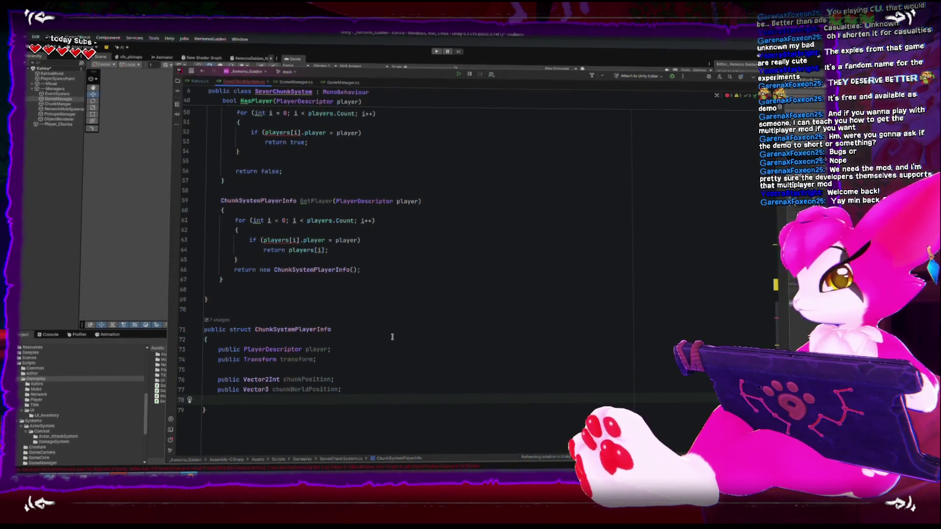
key(BackSpace)
key(Up)
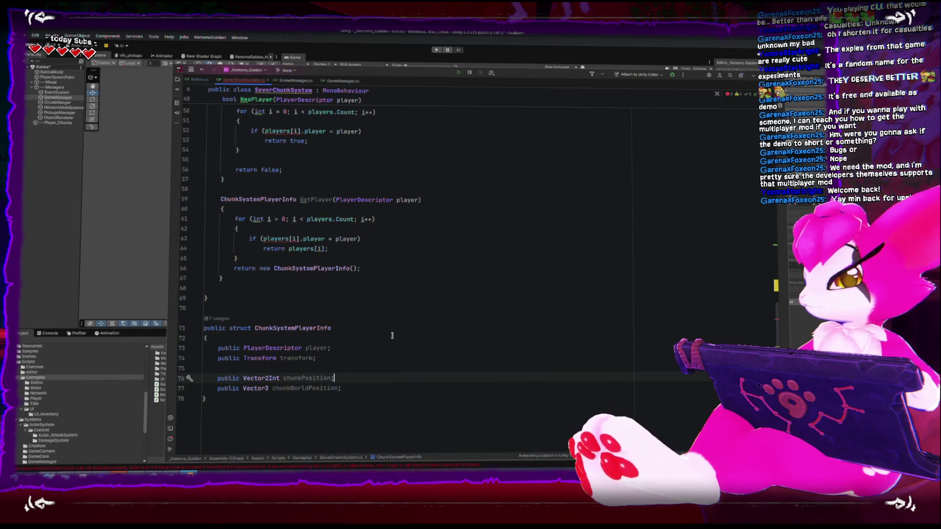
- Expand chunkPosition into a braced property with a private Vector2Int _chunkPosition field above it
text(\)
key(Return)
key(Up)
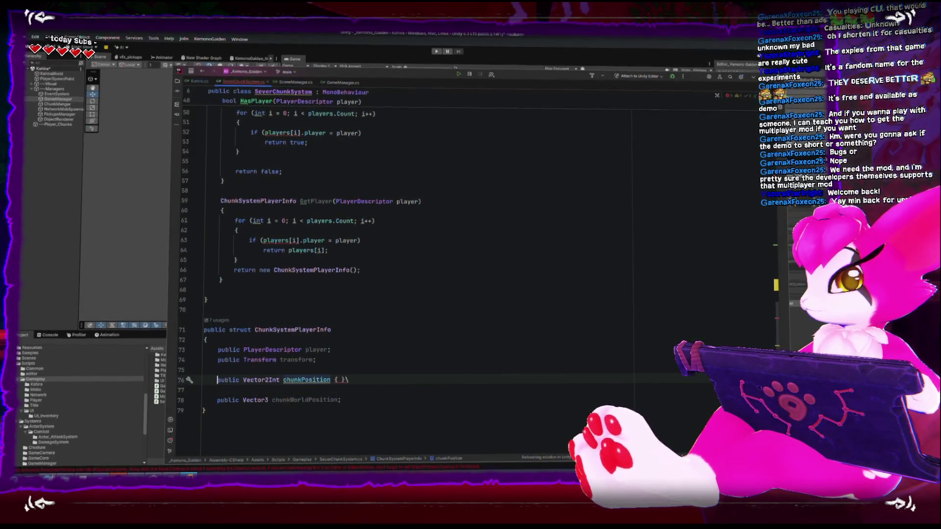
key(Return)
key(Up)
key(Up)
key(Up)
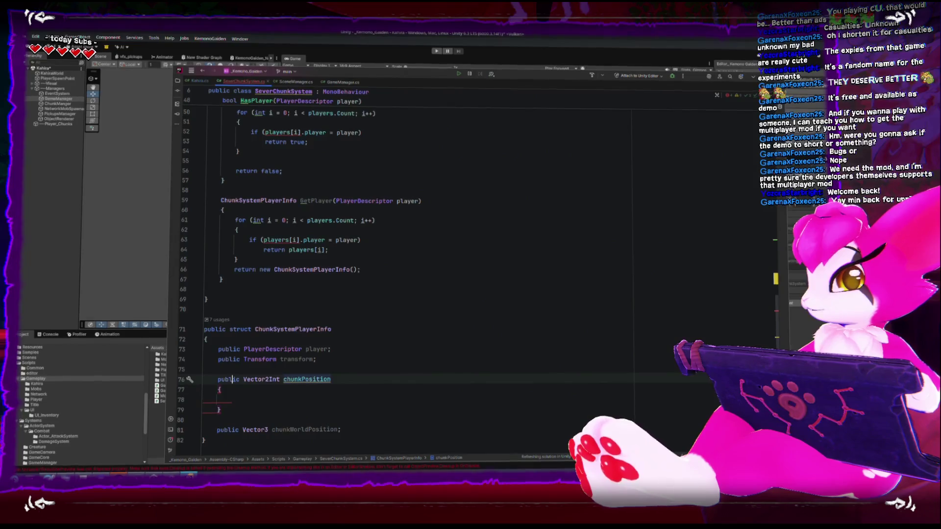
key(Return)
text(ector2Int _chunkP)
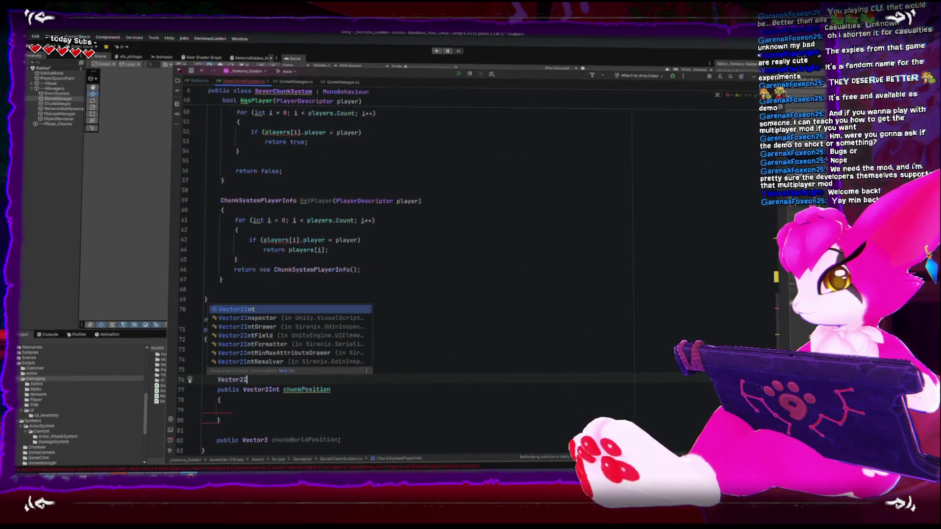
text(osition)
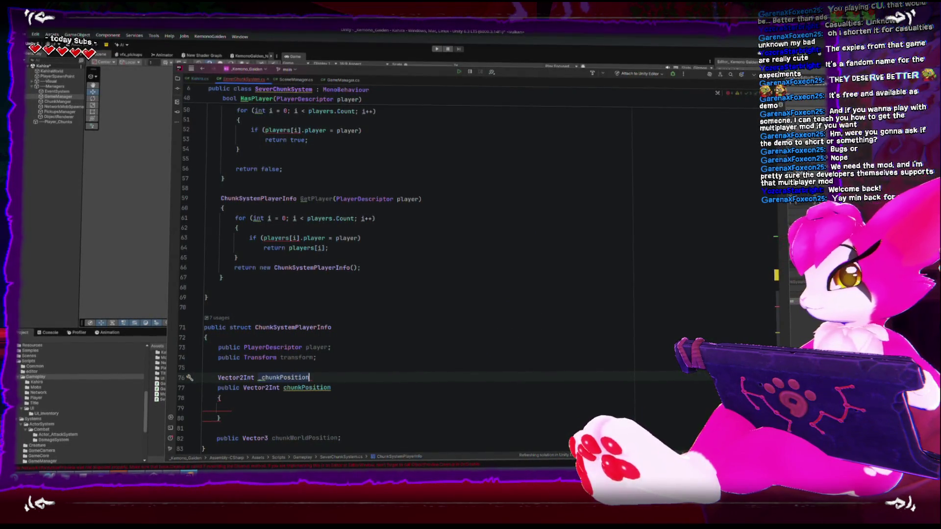
key(Down)
key(Down)
key(Down)
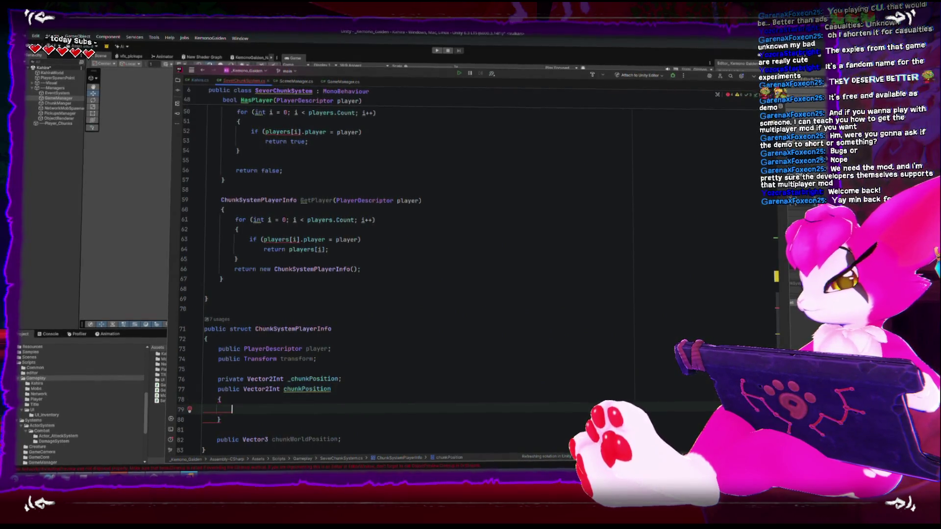
- Give chunkPosition a getter returning _chunkPosition and a setter storing value
text(get)
key(Return)
text(return)
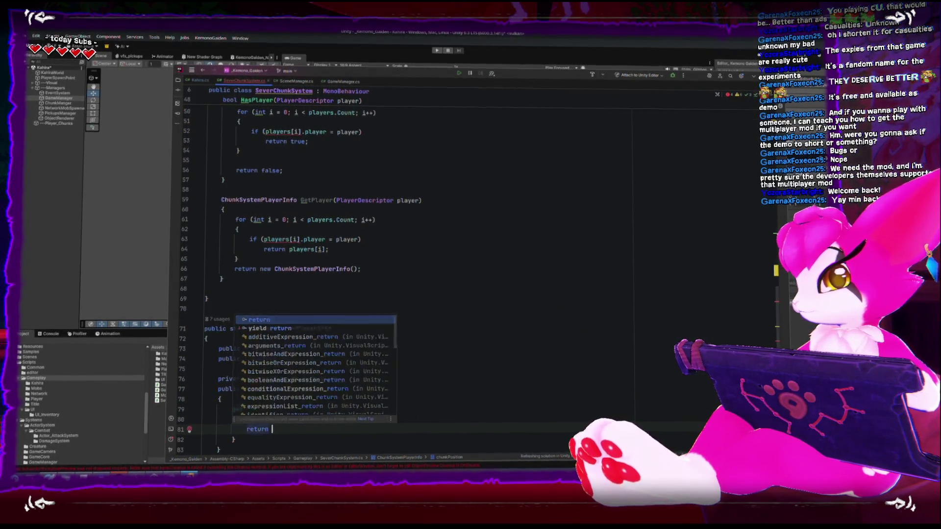
key(Tab)
key(Down)
key(Return)
key(Return)
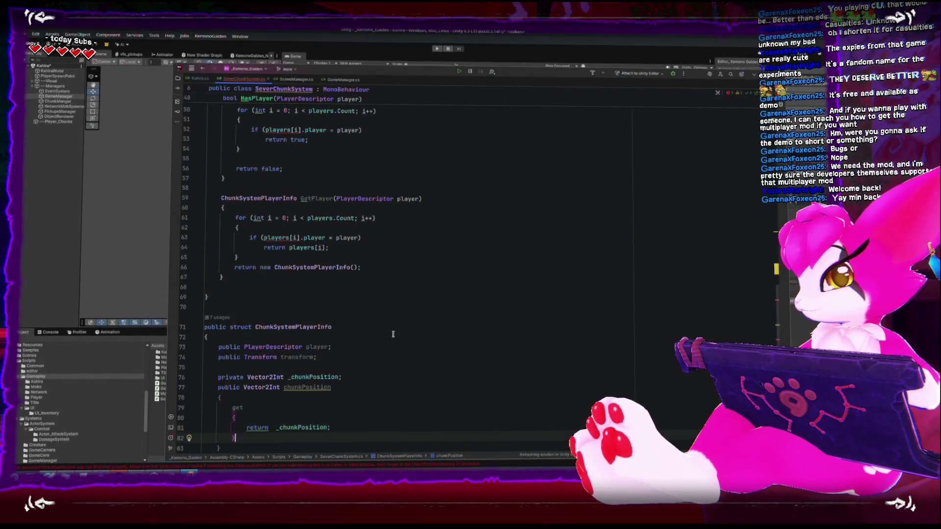
scroll(393, 337, down, 3)
text(se)
key(Return)
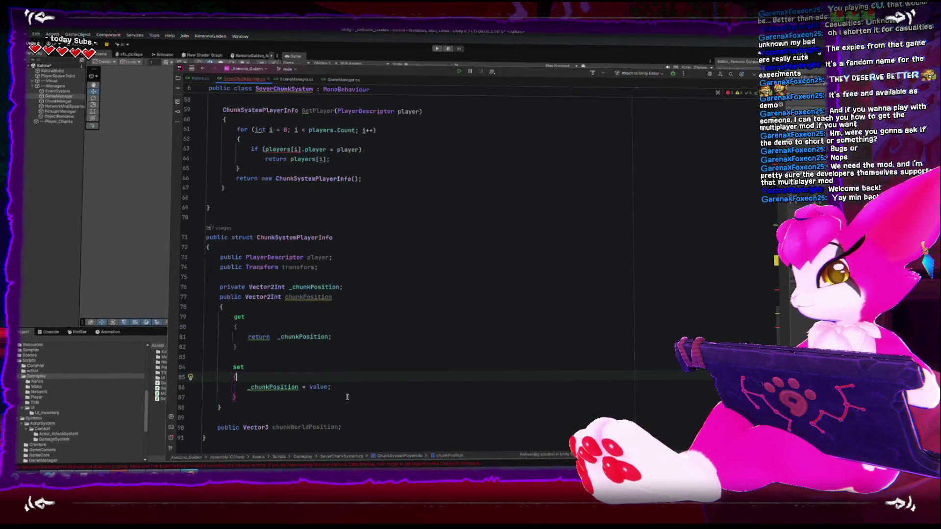
key(Return)
scroll(347, 388, up, 1)
- Start the setter line 'chunkWorldPosition = Kahira.' and browse the completion suggestions
click(313, 446)
click(277, 414)
key(Up)
text(chunkWorldPosition = Kahira.)
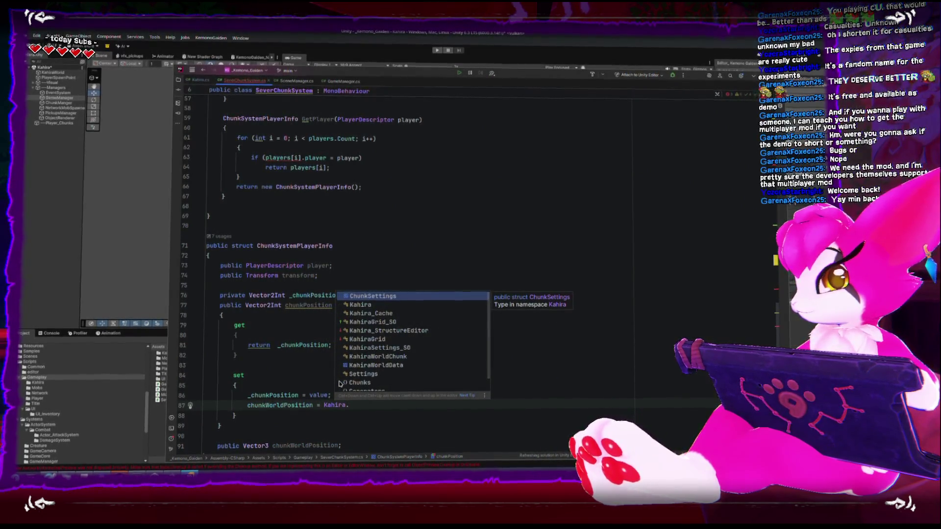
text(Chunk)
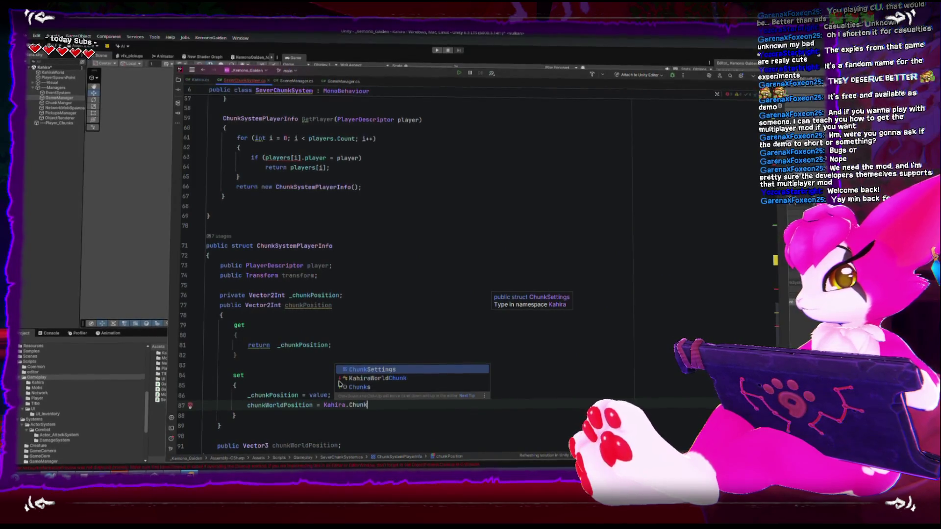
key(BackSpace)
key(BackSpace)
key(BackSpace)
key(BackSpace)
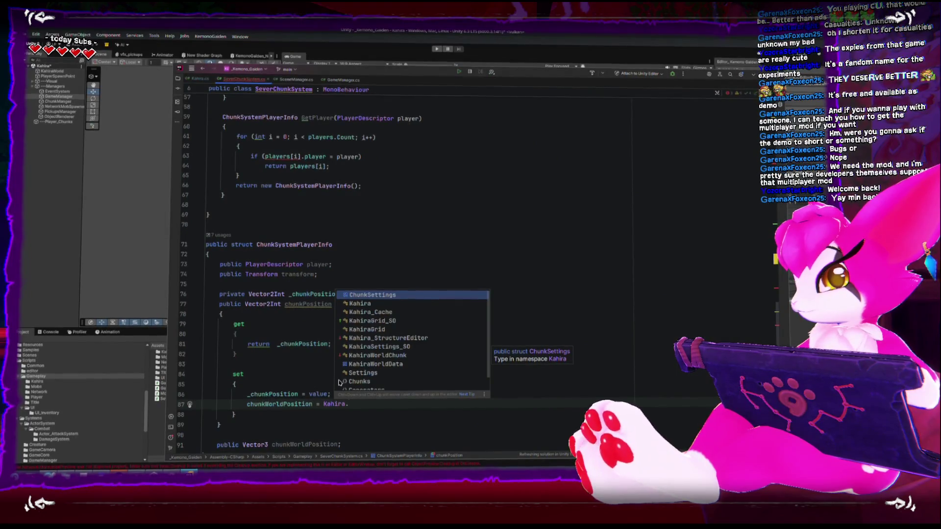
click(377, 359)
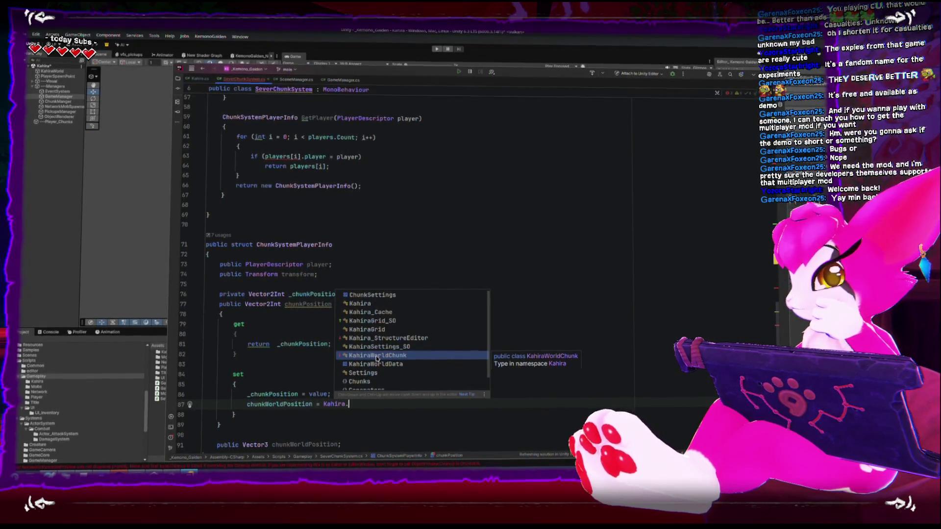
scroll(382, 356, down, 1)
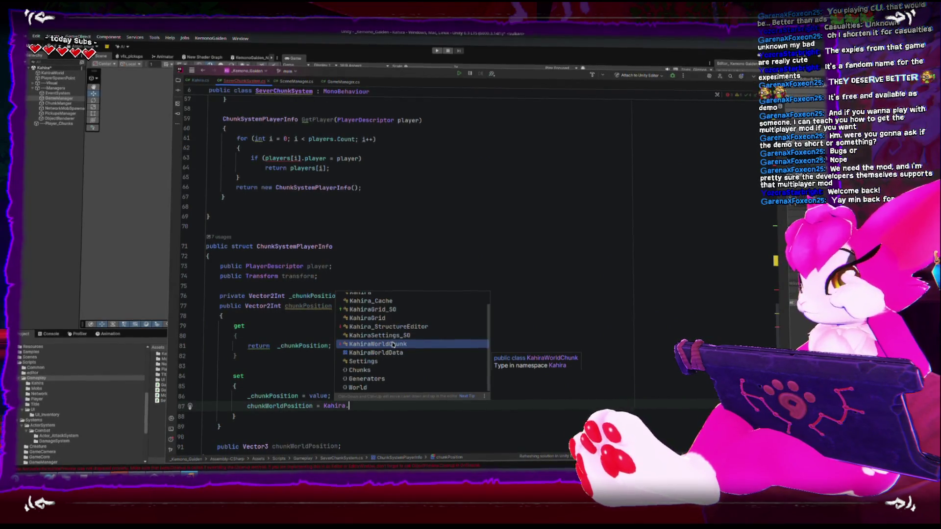
scroll(392, 344, up, 1)
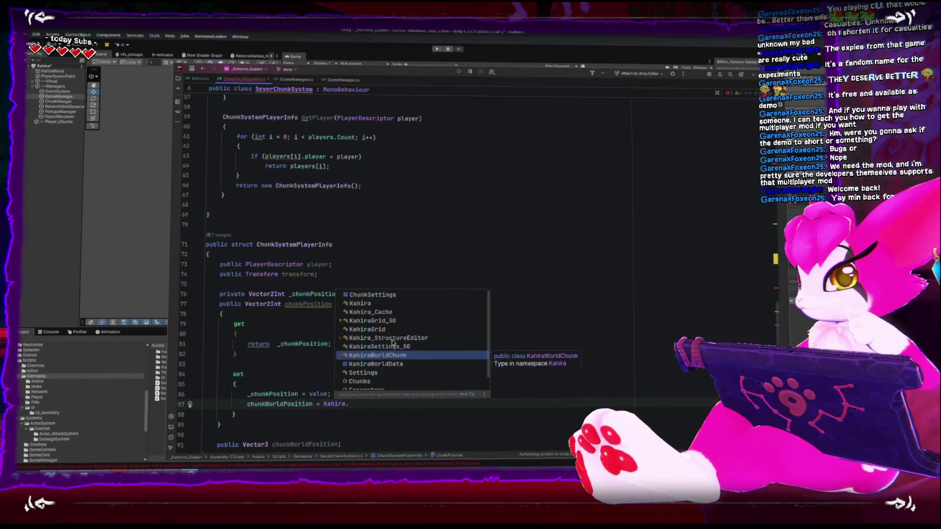
scroll(400, 353, down, 1)
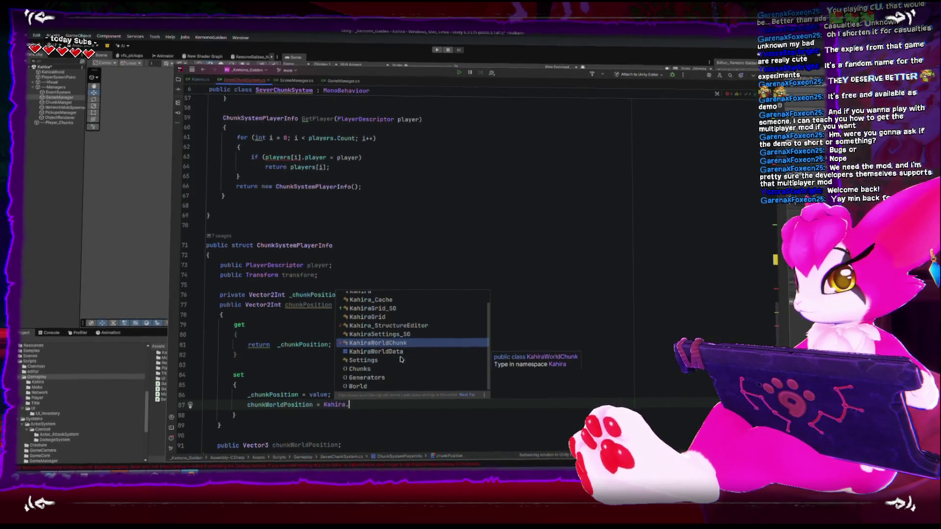
click(393, 346)
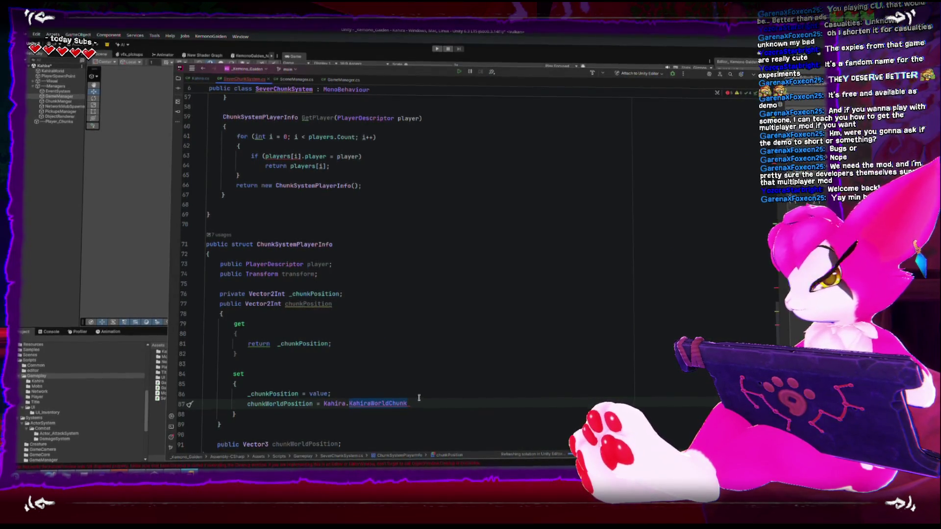
- Retype the inserted member name and jump to the Kahira declaration in Kahira.cs
click(379, 403)
text(wor)
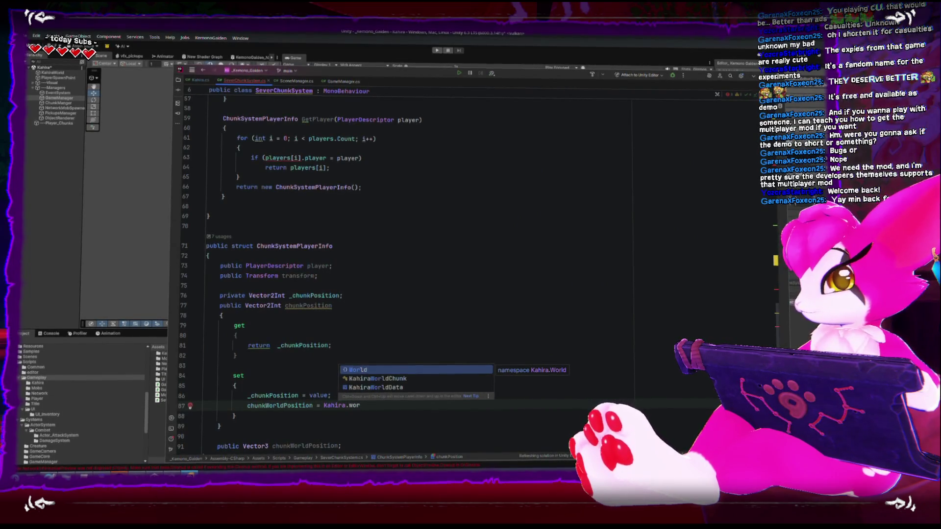
key(BackSpace)
key(BackSpace)
key(BackSpace)
text(Worl)
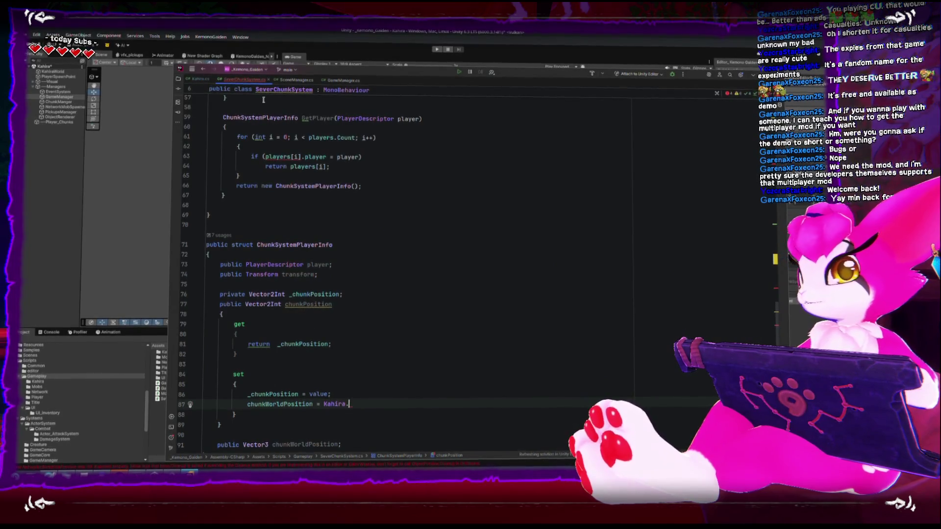
key(F12)
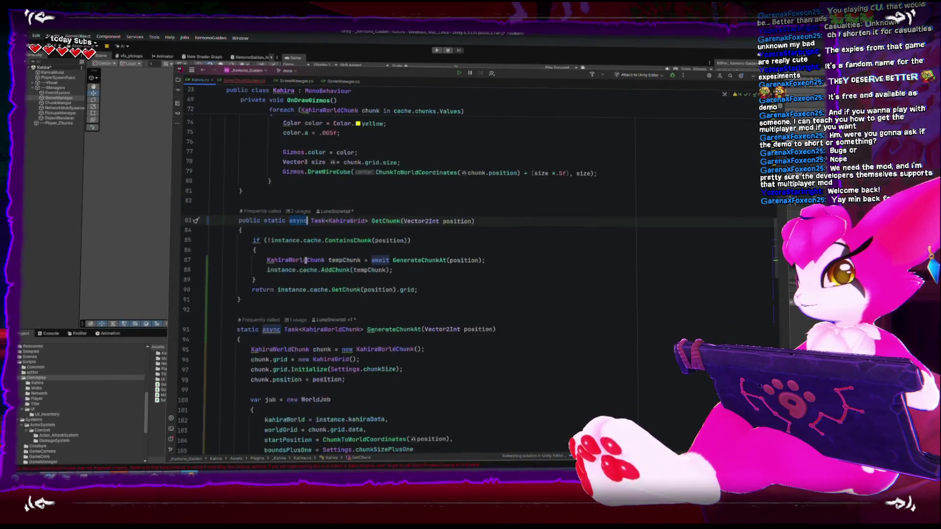
- Find the ChunkToWorldCoordinates method in Kahira.cs, then return to SeverChunkSystem.cs
scroll(304, 259, down, 10)
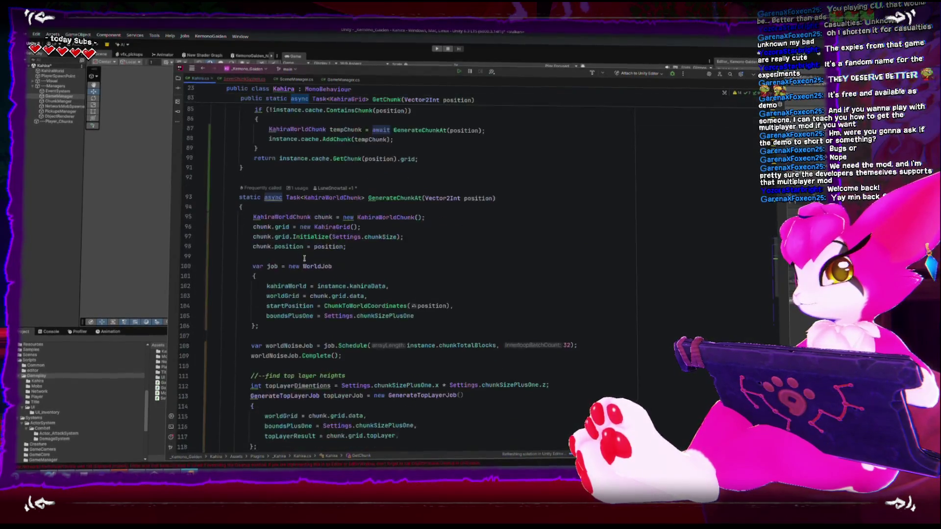
scroll(303, 258, down, 8)
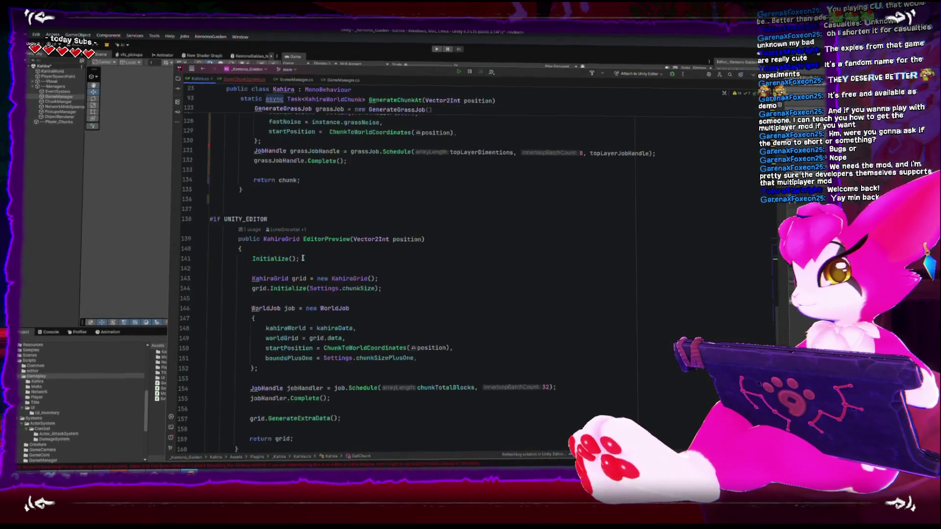
scroll(302, 259, down, 3)
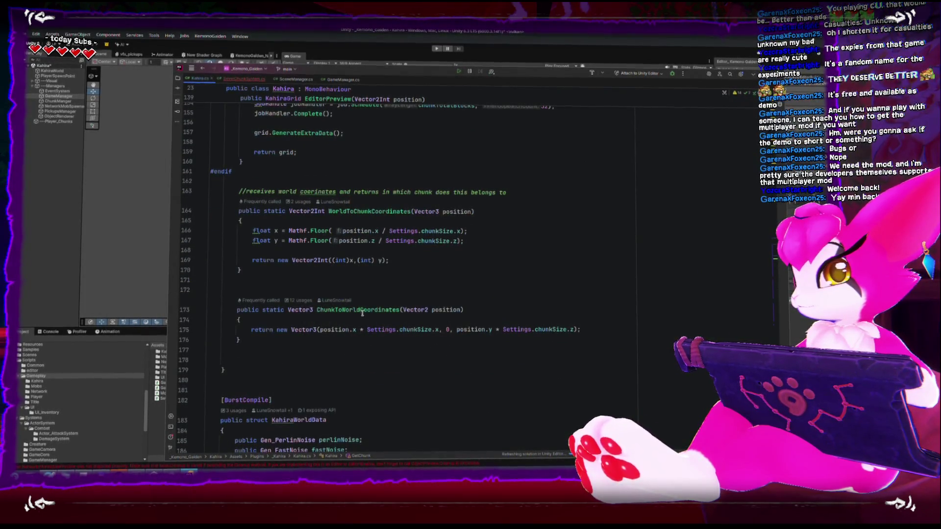
mouse_move(358, 309)
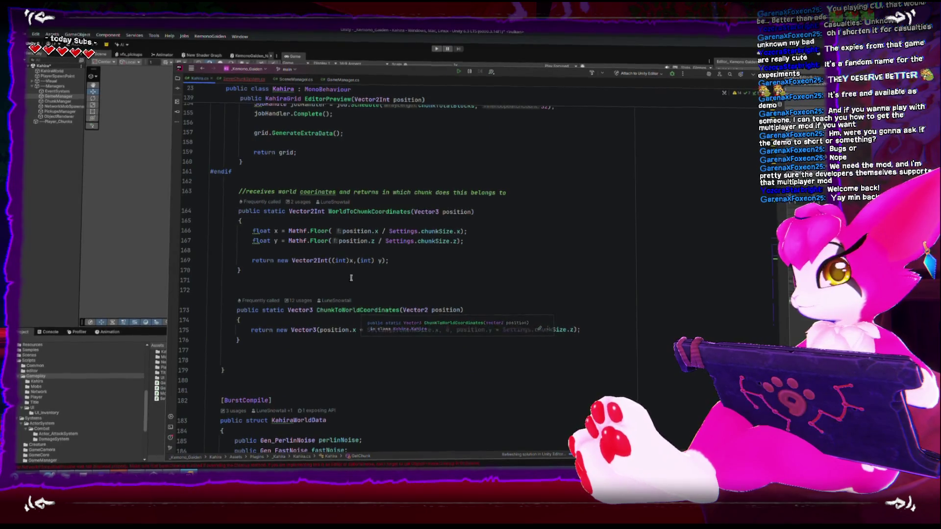
click(346, 312)
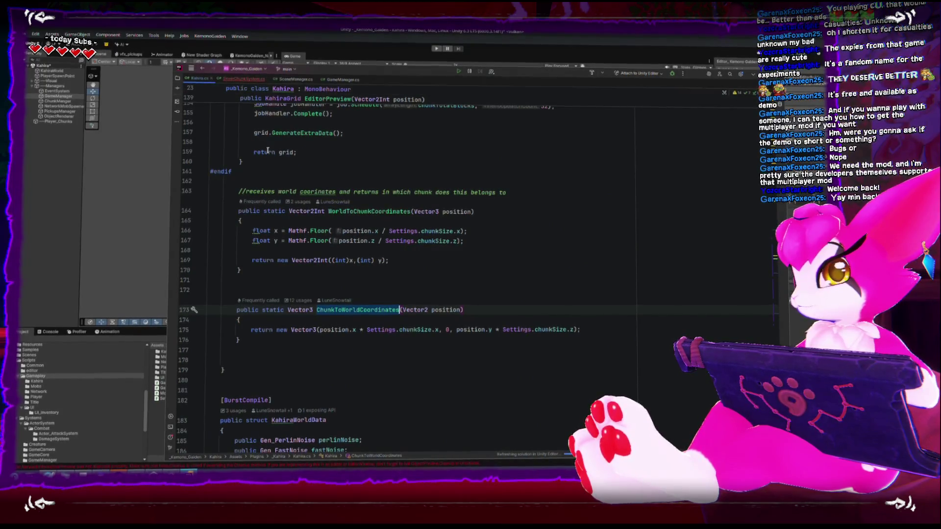
scroll(342, 342, down, 6)
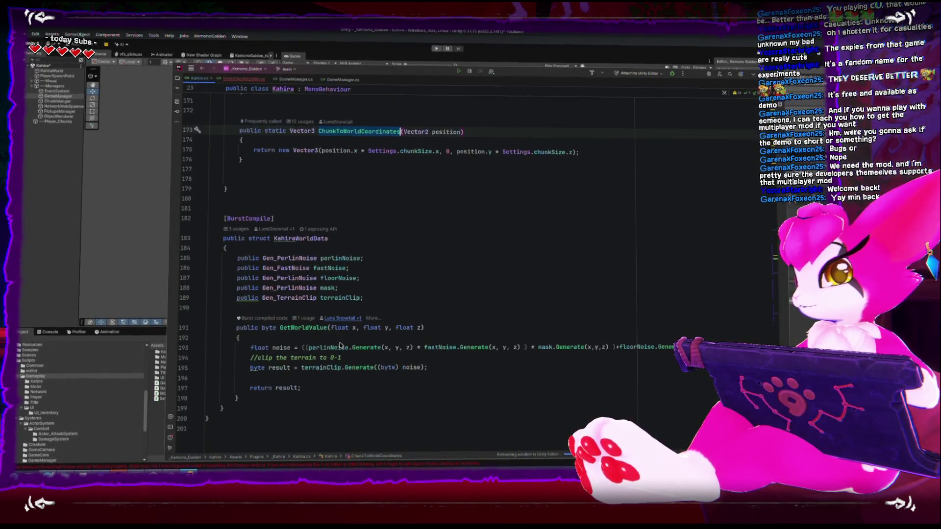
click(294, 80)
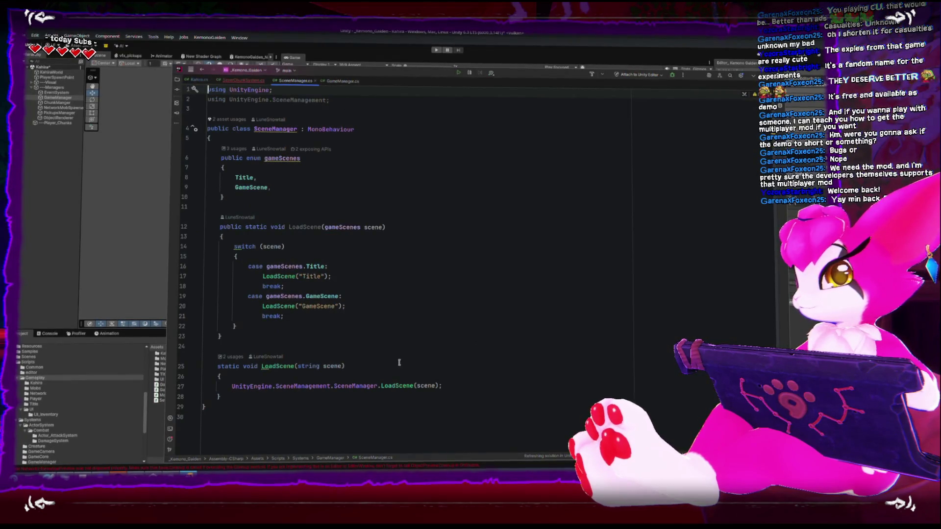
key(ctrl+shift+BackSpace)
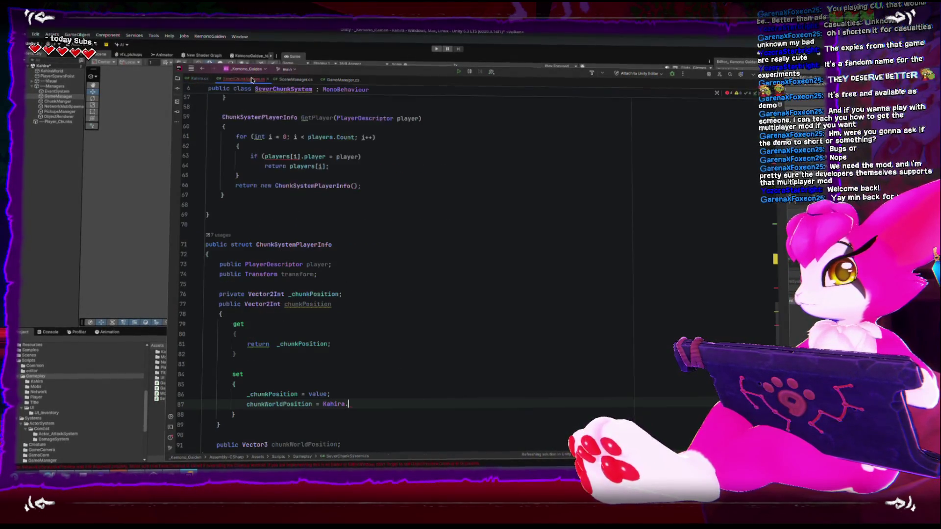
- Complete the setter assignment as Kahira.Kahira.ChunkToWorldCoordinates(value);
text(Kahira.C)
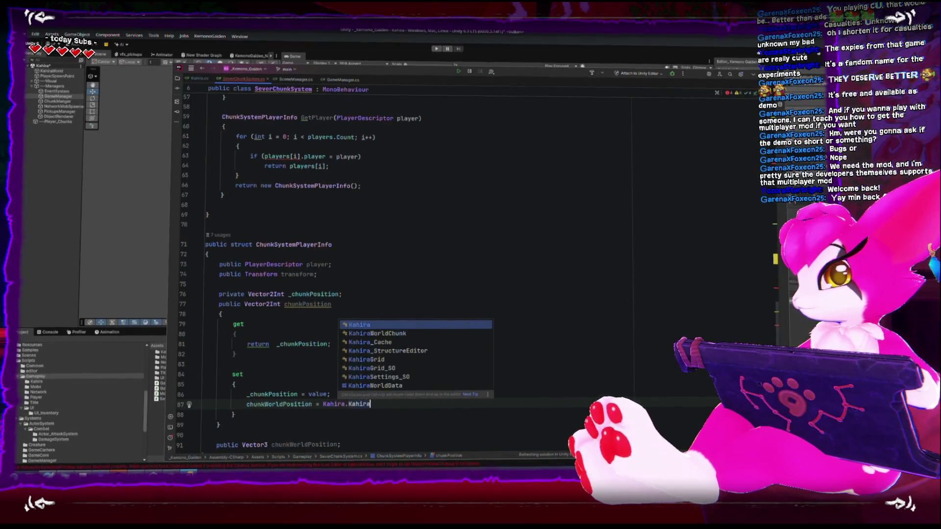
key(Return)
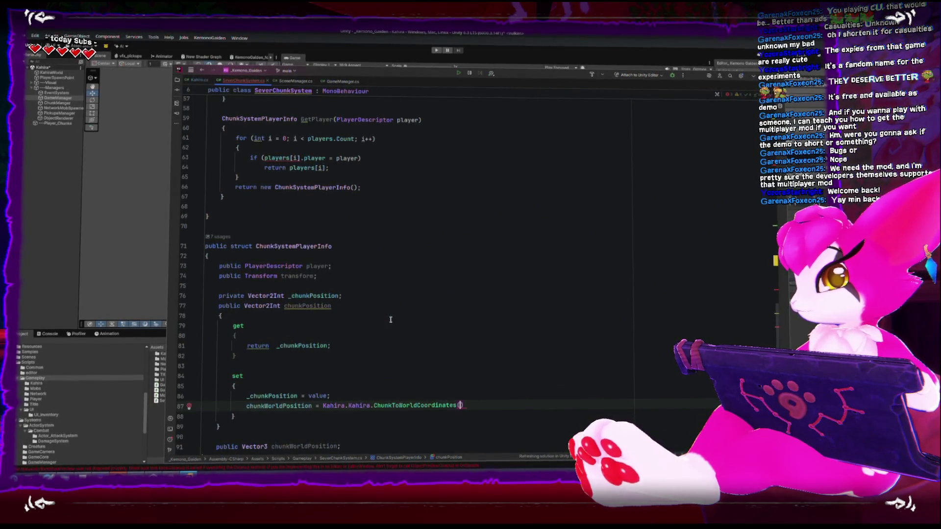
text(value);)
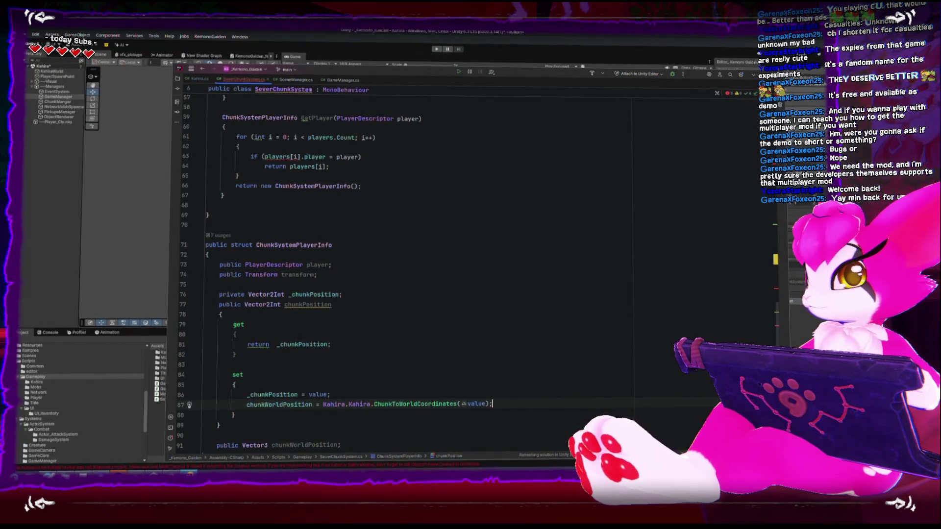
- Give chunkWorldPosition { get; private set; } and remove the blank line above it
key(Down)
key(Down)
key(Down)
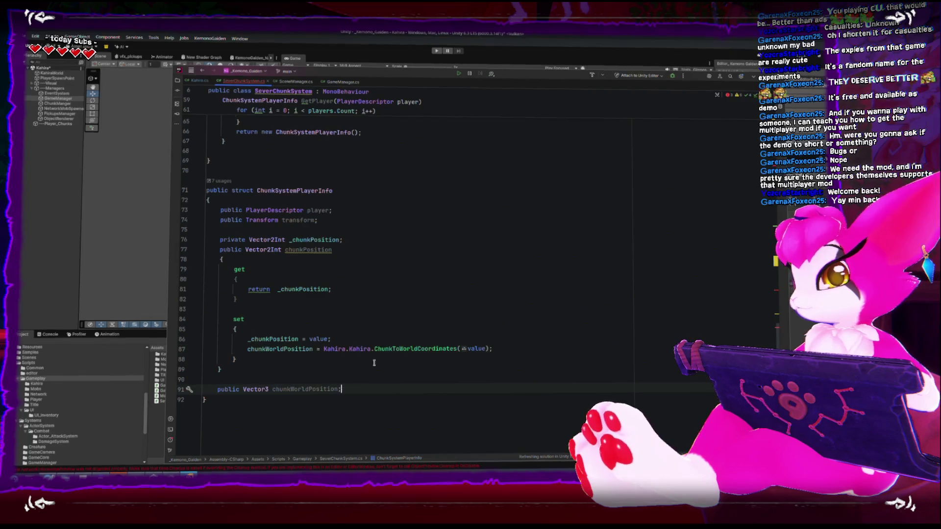
text({ get)
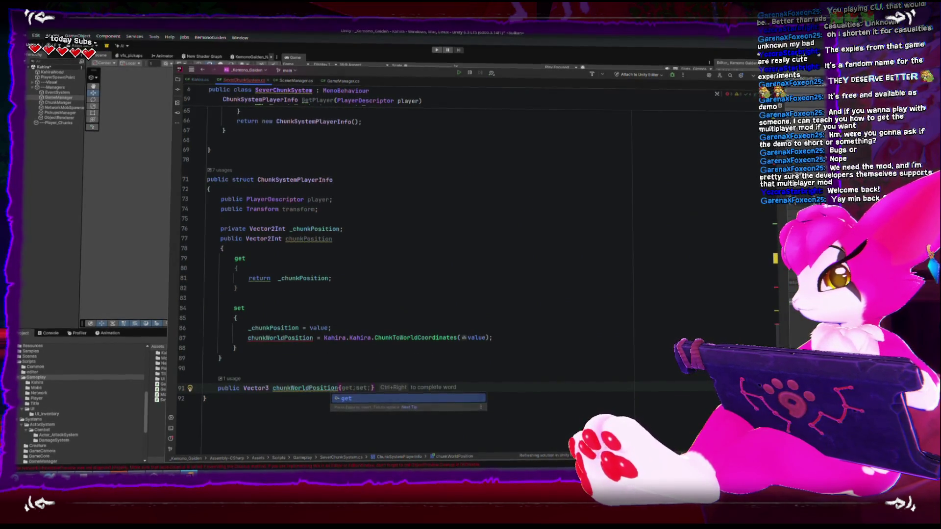
text(; private set;)
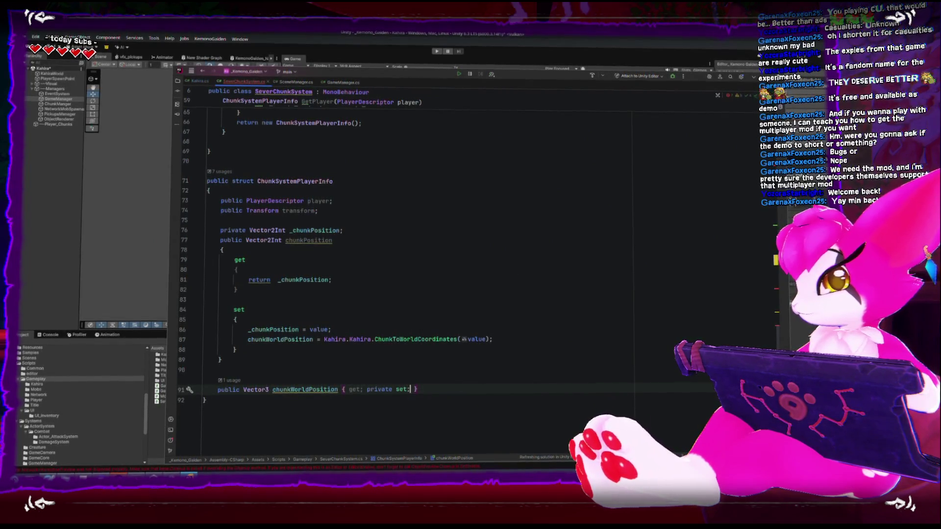
key(Up)
key(BackSpace)
key(Down)
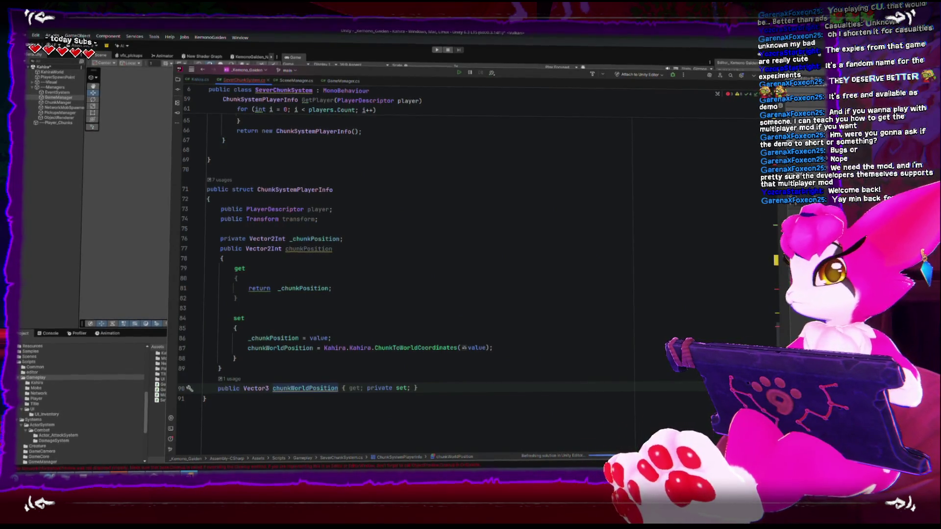
scroll(399, 371, up, 10)
scroll(397, 371, up, 3)
click(255, 150)
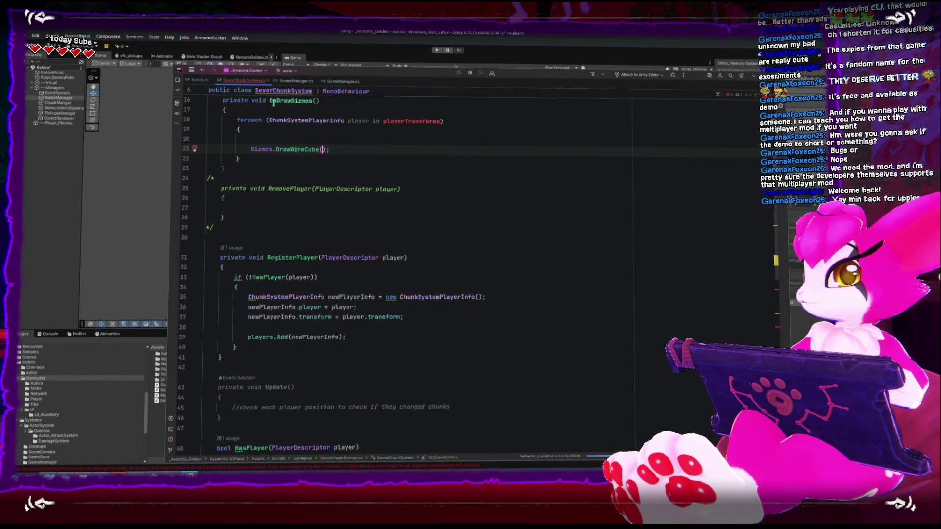
- Replace playerTransforms with players on line 18 in OnDrawGizmos
scroll(416, 250, up, 4)
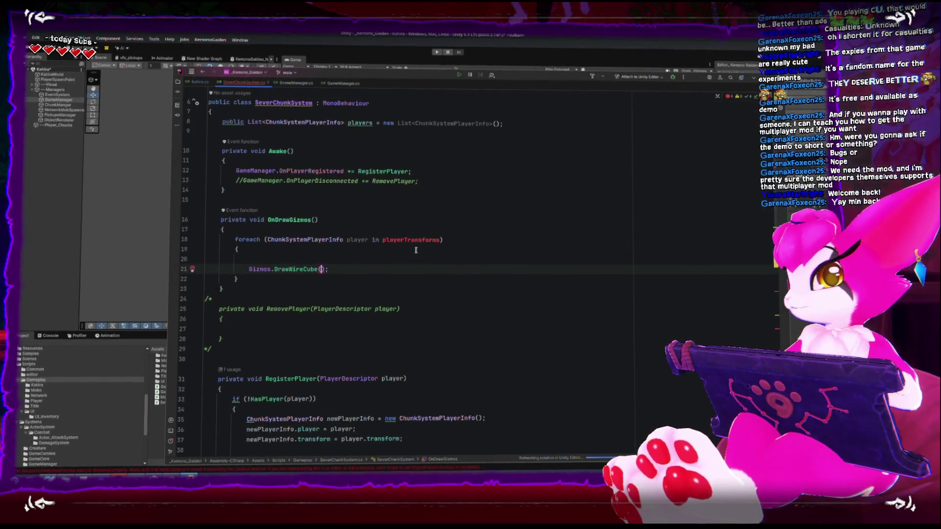
double_click(393, 240)
scroll(403, 240, up, 2)
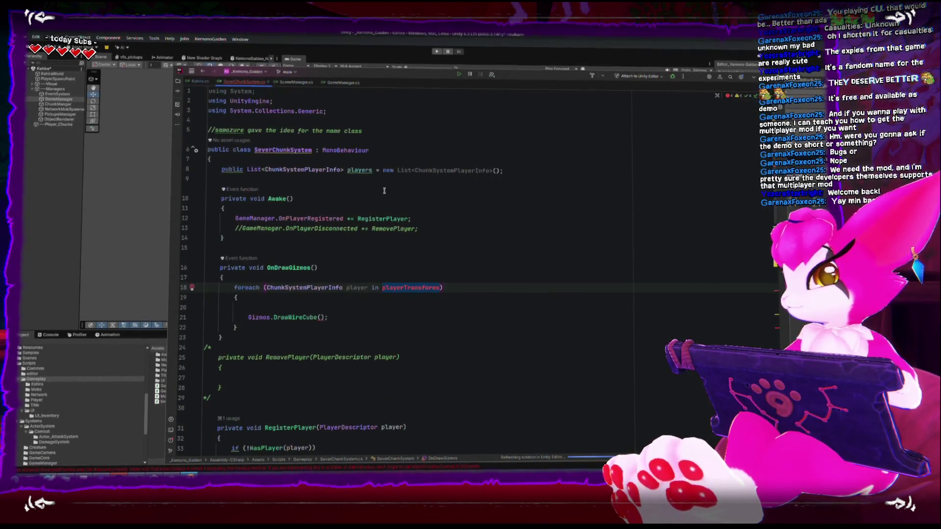
text(players)
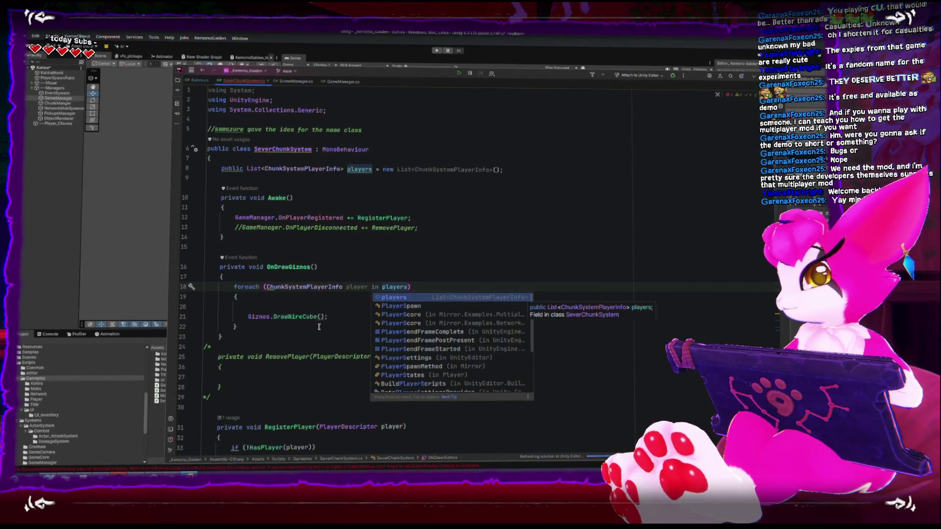
- Pass player.chunkWorldPosition and Kahira.Settings.chunkSize to DrawWireCube, removing the empty line after it
click(321, 317)
text(play)
text(er)
text(.chunkWorldPosition)
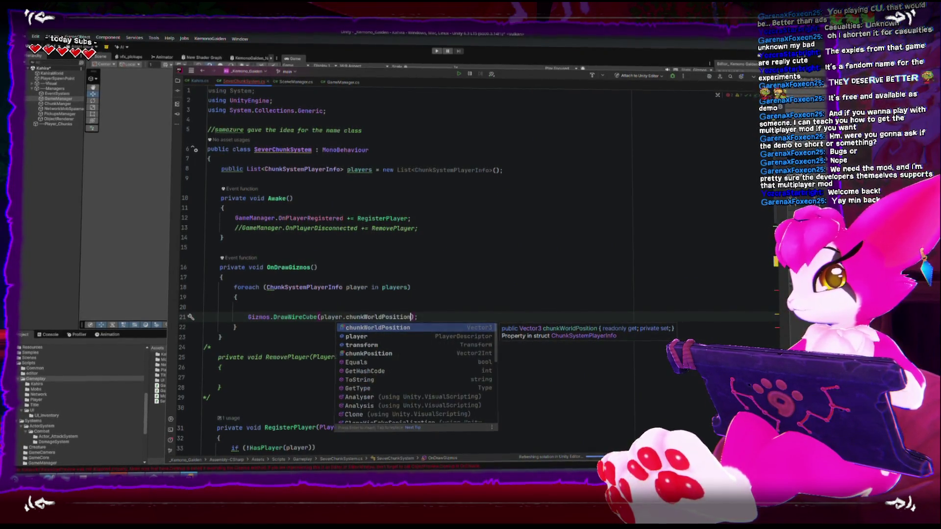
key(Return)
text(, )
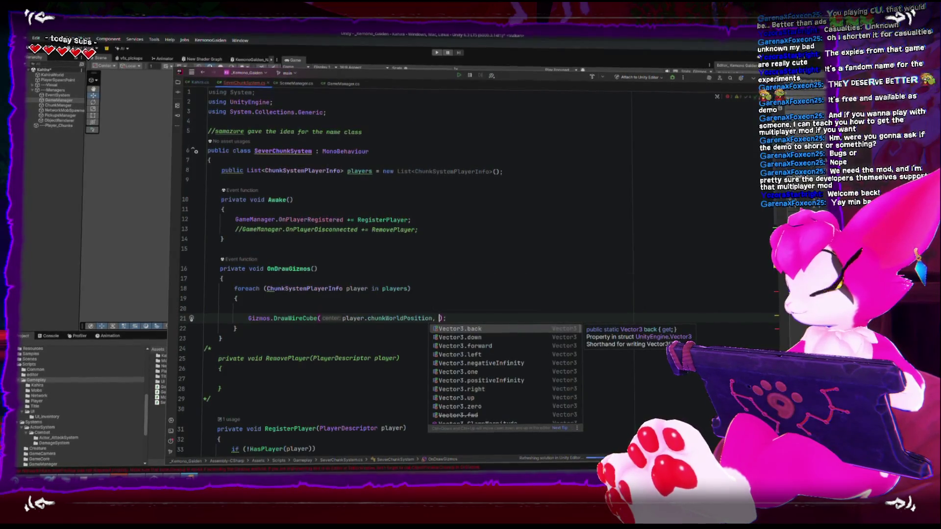
text(Settings.)
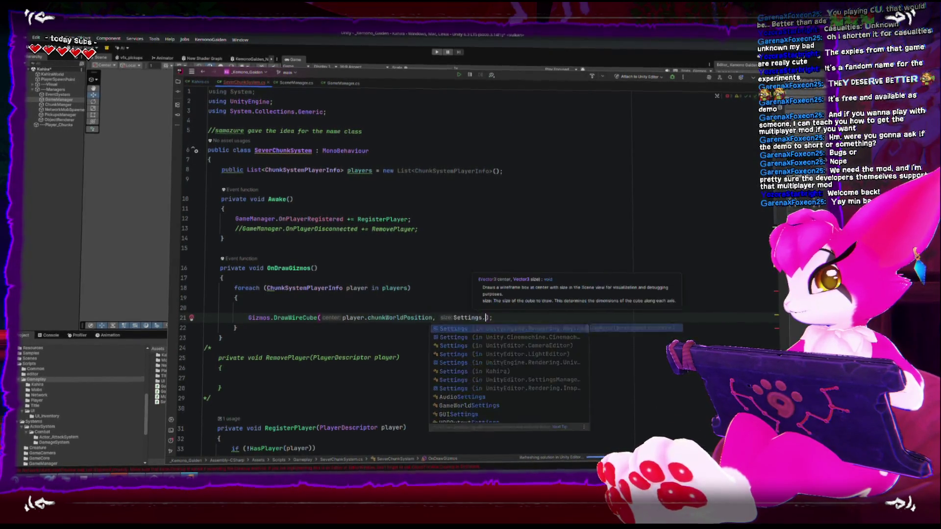
key(BackSpace)
key(BackSpace)
key(BackSpace)
key(BackSpace)
key(BackSpace)
text(Ka)
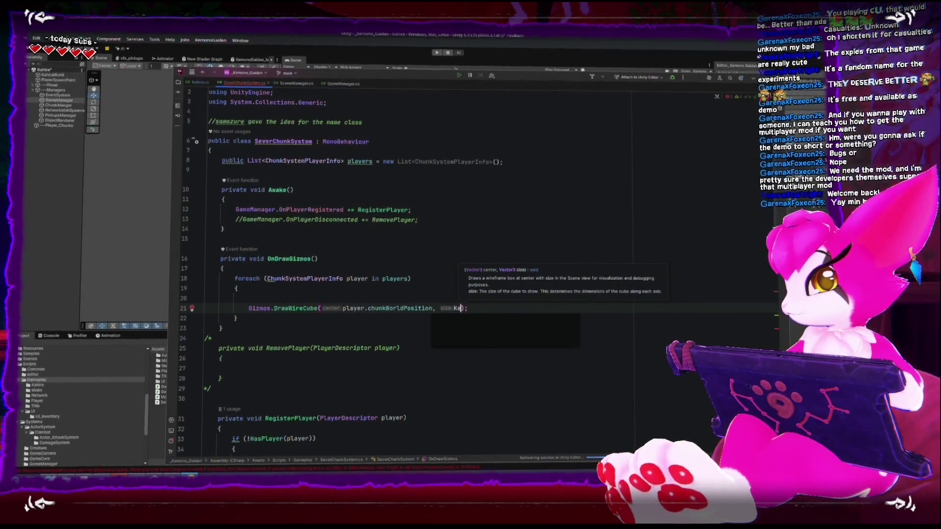
text(hira.Settings.)
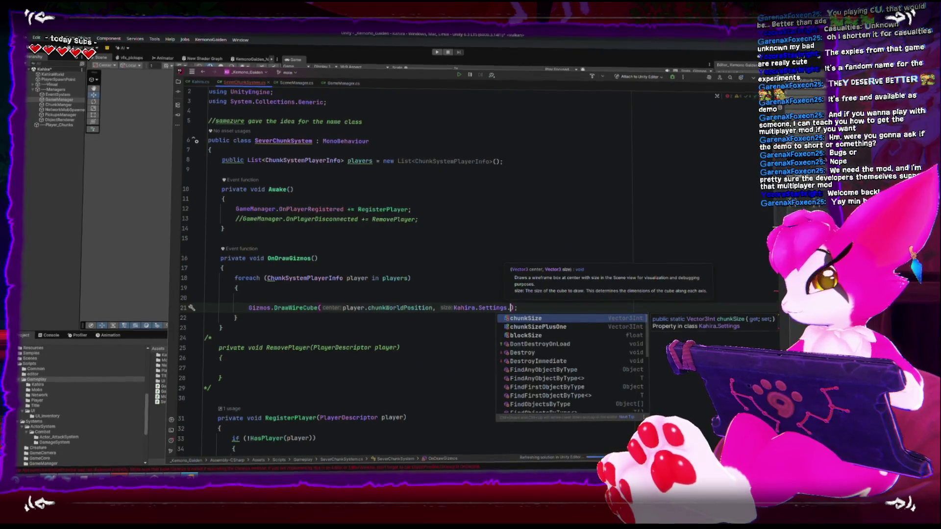
key(Return)
key(Down)
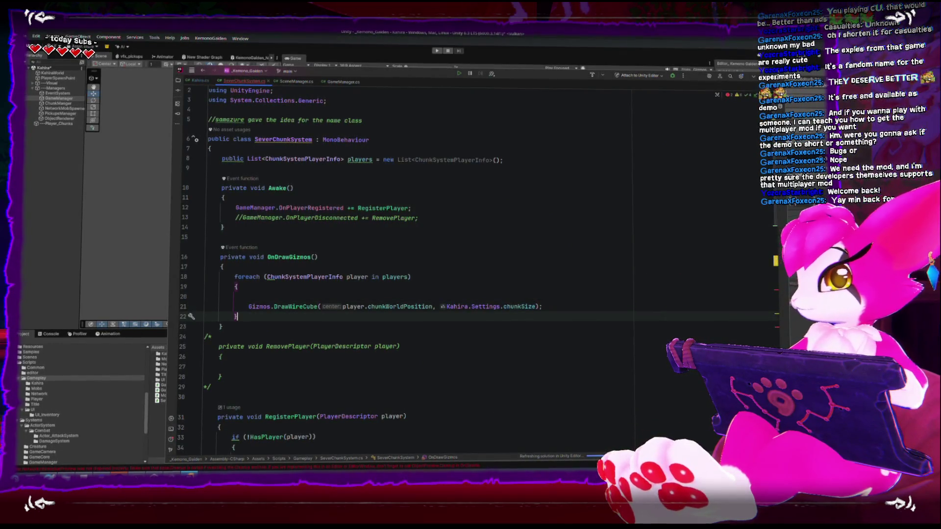
key(Up)
key(Up)
key(BackSpace)
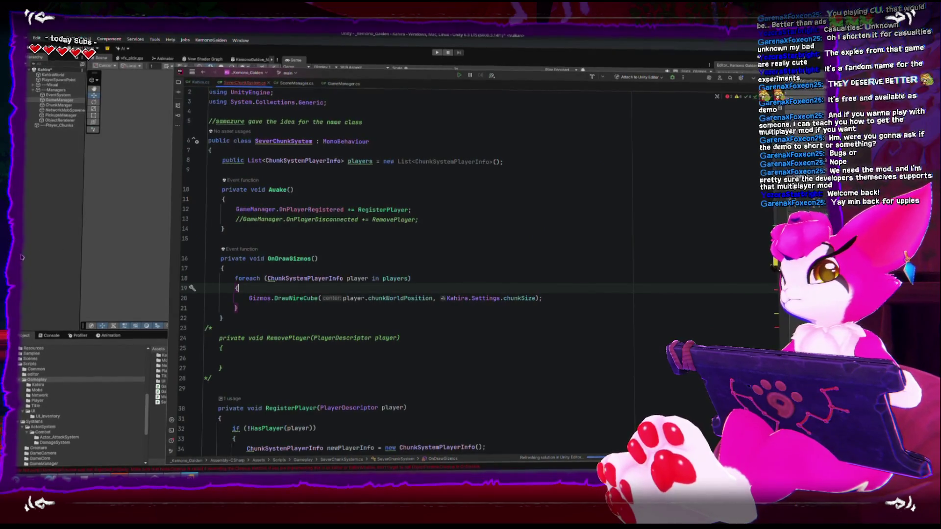
- Nest the indented foreach under an if (players.Count <= 0) check and return to Unity
key(Up)
key(Up)
key(Return)
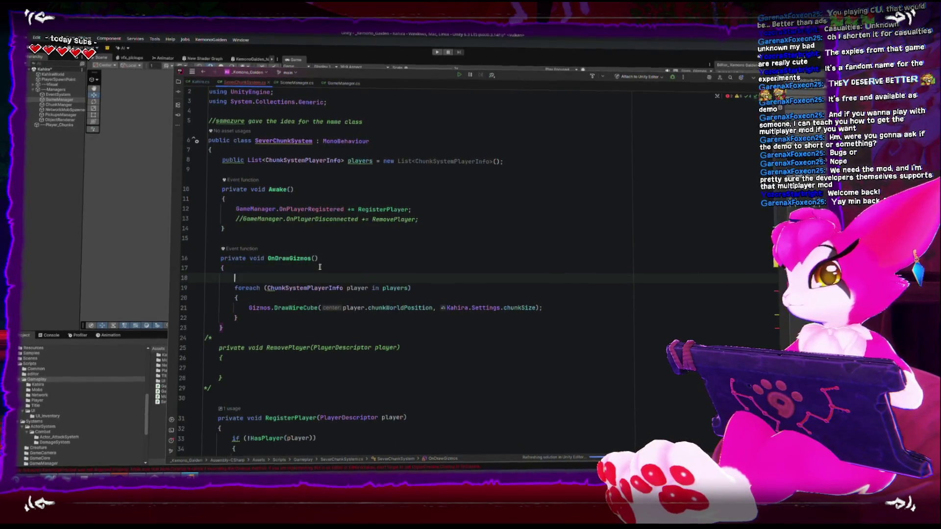
text(if)
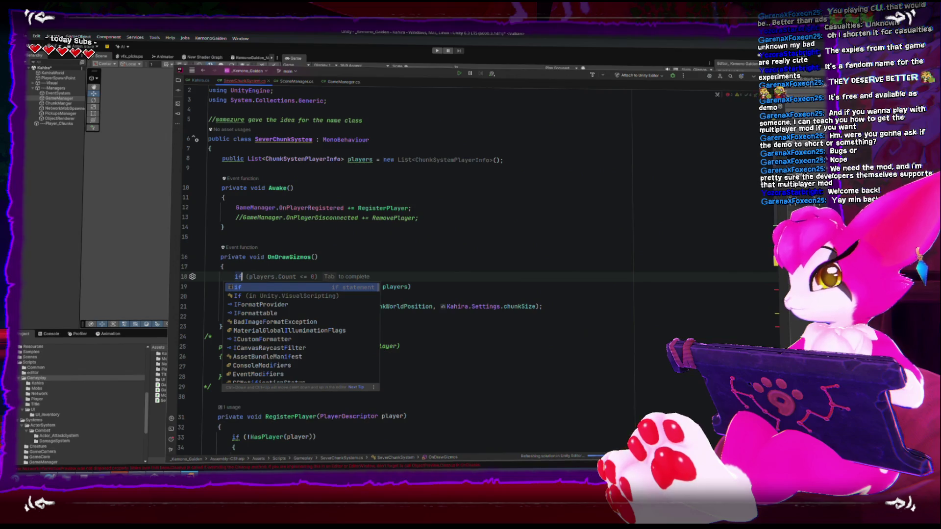
key(Tab)
key(Down)
key(Up)
key(Down)
key(Home)
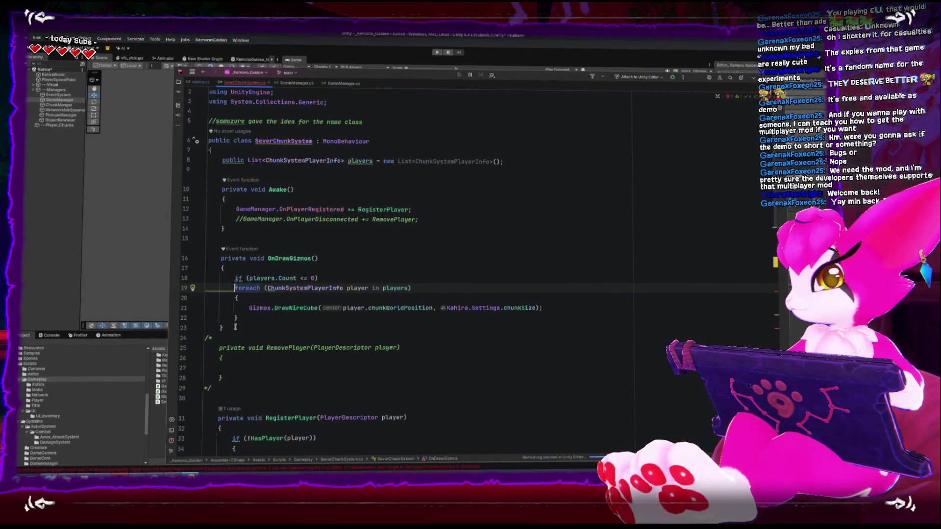
drag(235, 327, 211, 288)
key(Tab)
click(350, 269)
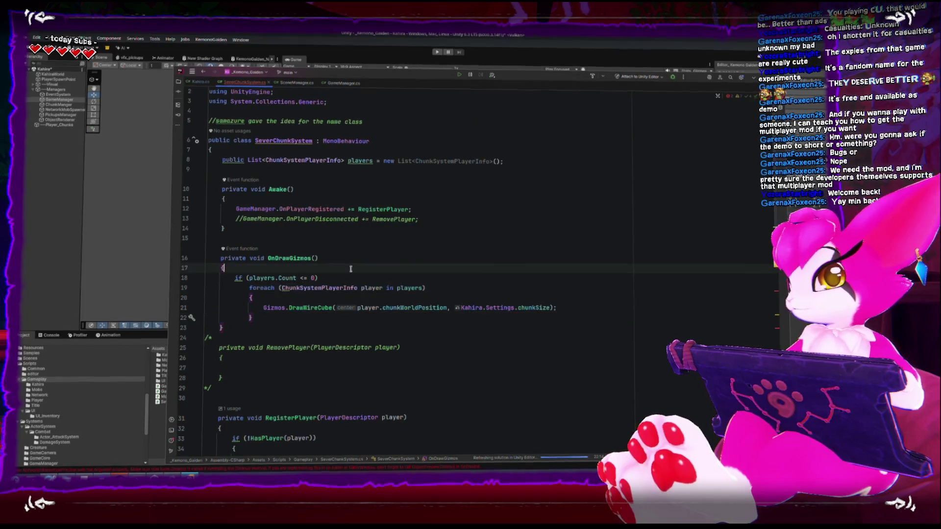
click(39, 242)
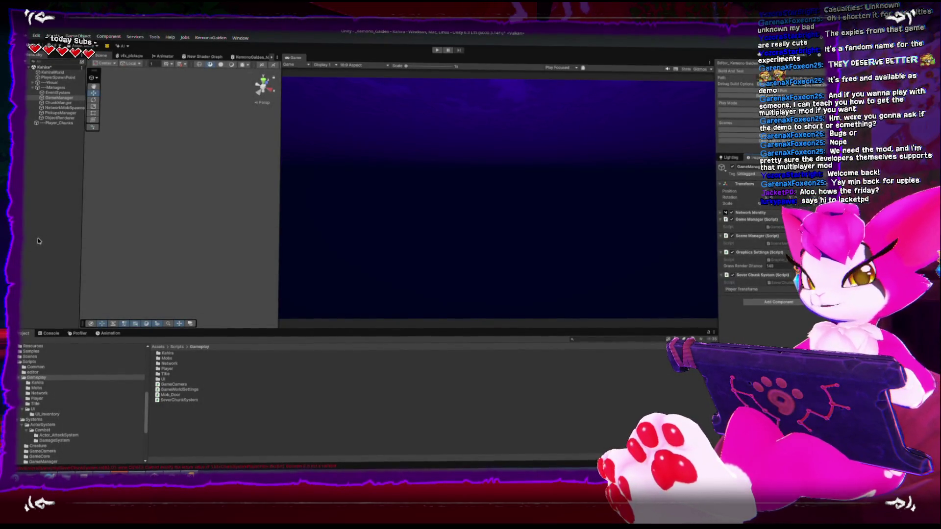
- Create an empty object named Player1 with a magenta label icon
right_click(55, 179)
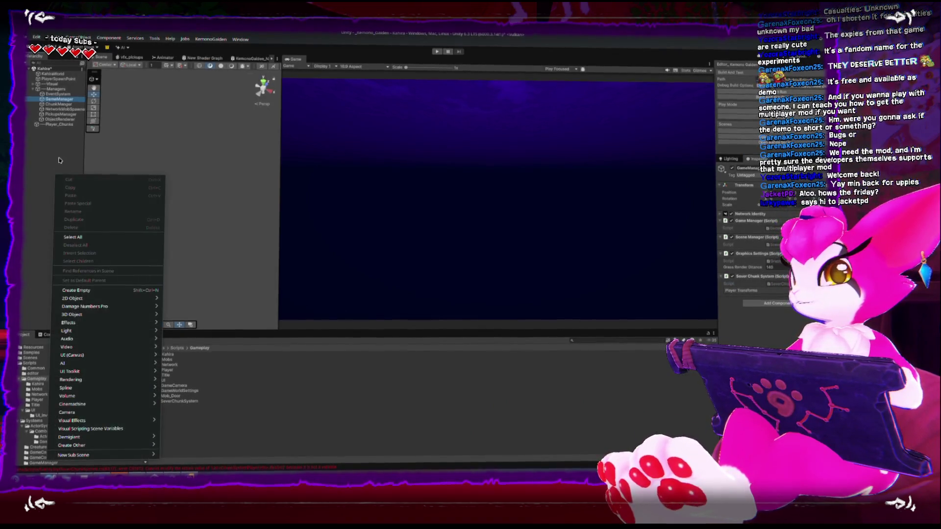
click(73, 145)
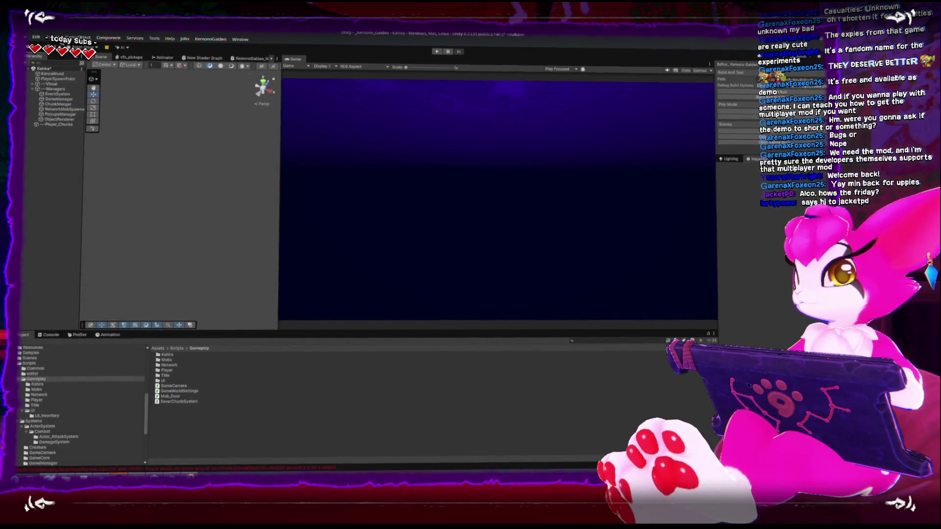
right_click(42, 71)
click(42, 141)
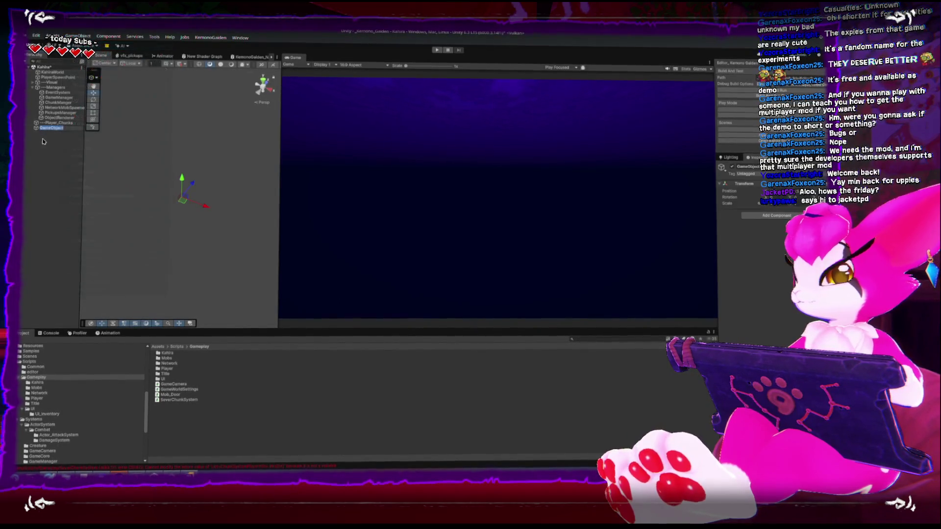
text(Player1)
key(Return)
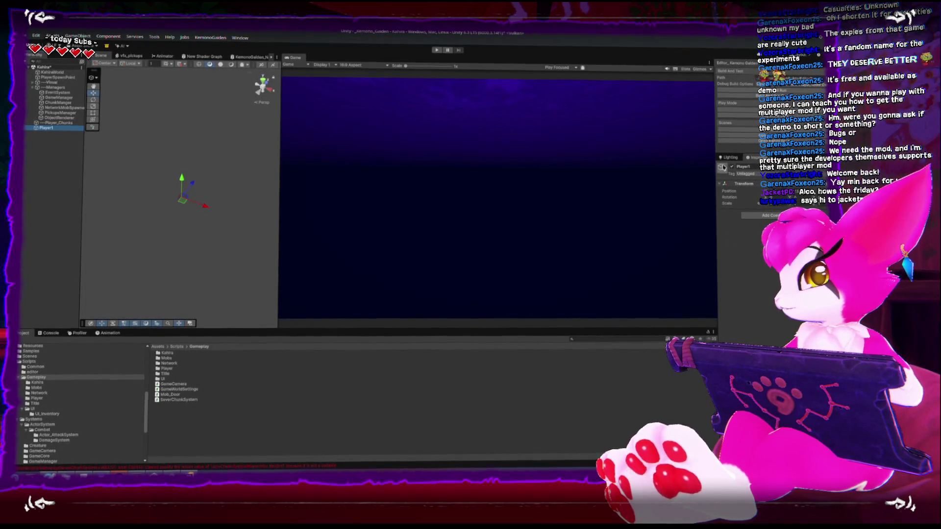
click(722, 167)
click(753, 190)
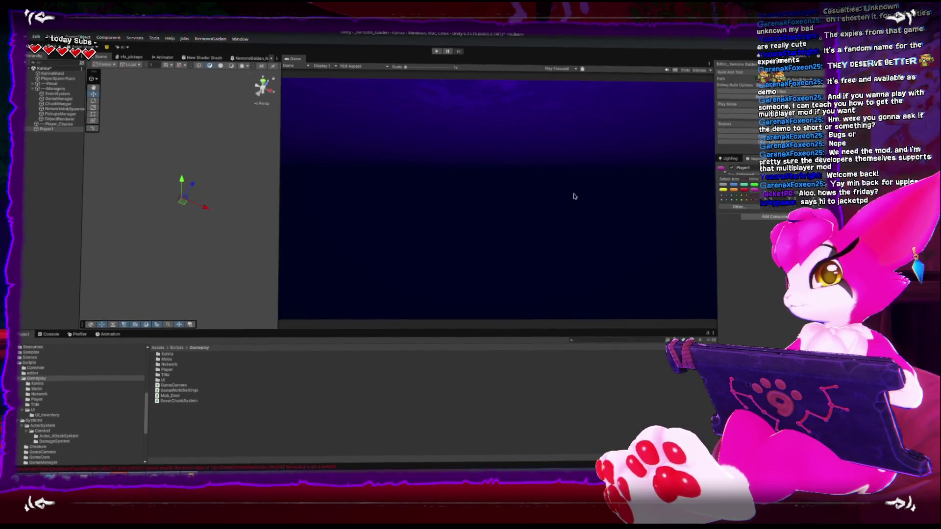
click(191, 213)
- Widen the Scene view and enlarge the 3D icon size in the Gizmos options
drag(277, 207, 412, 201)
click(247, 189)
scroll(244, 238, up, 2)
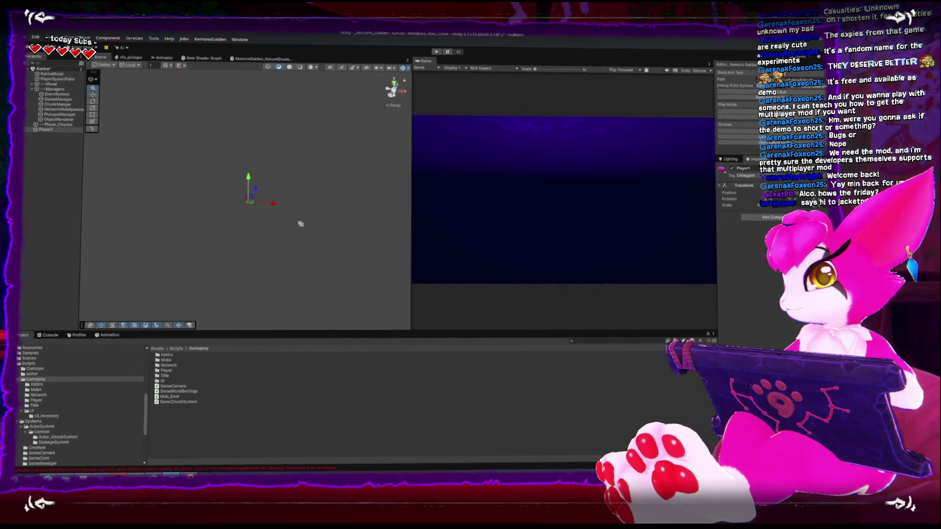
click(404, 68)
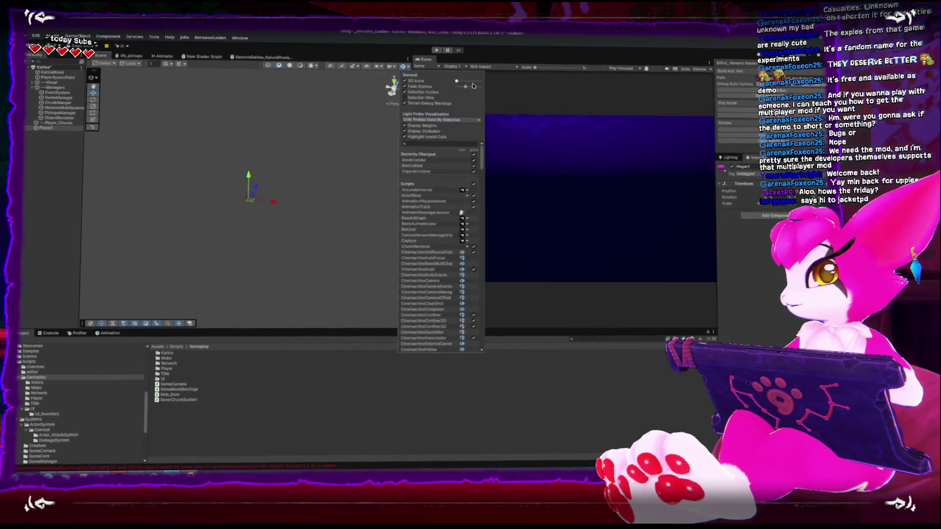
drag(456, 81, 470, 82)
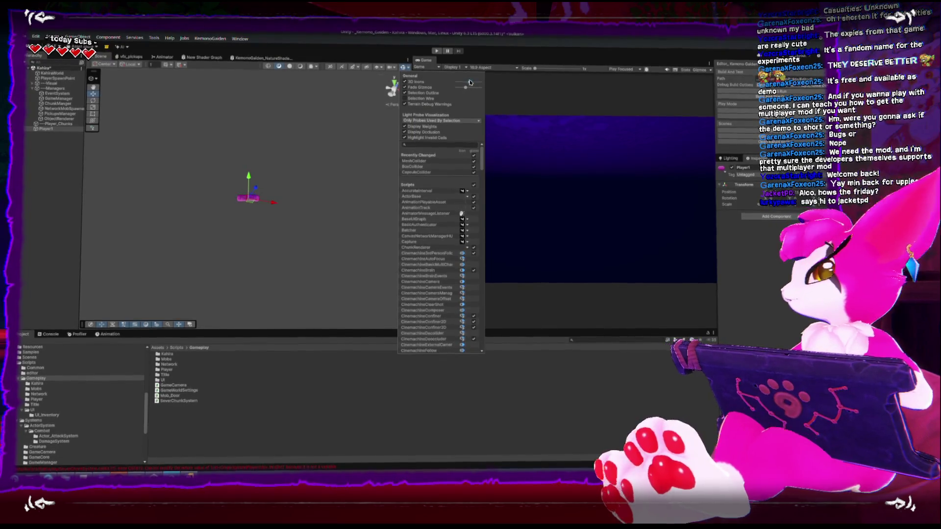
click(136, 187)
- Duplicate Player1 into Player2, Player3 and Player4, then expand GameManager's Player Transforms list
key(ctrl+d)
key(F2)
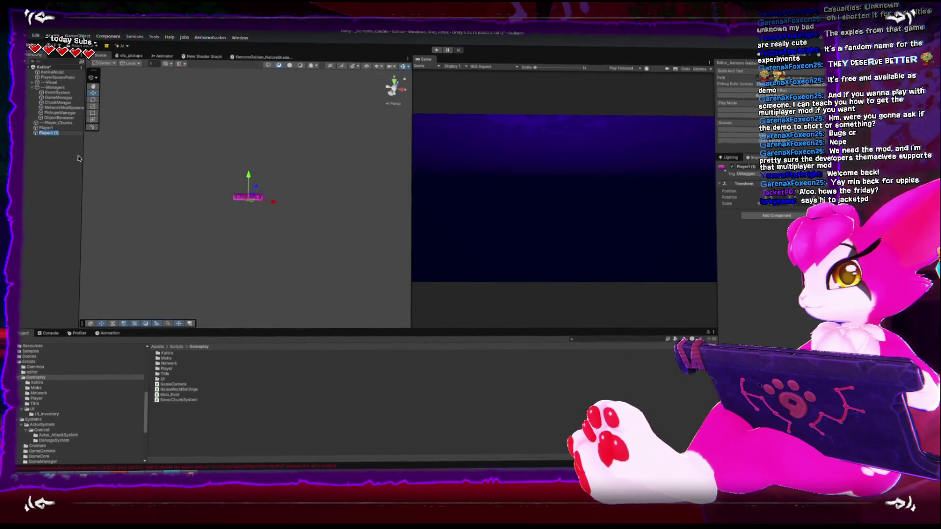
text(Player2)
key(Return)
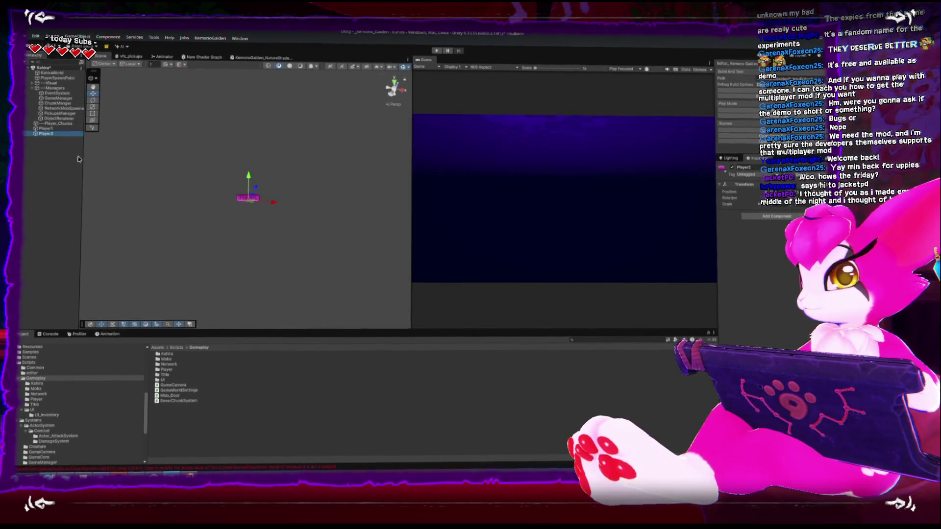
text(Player3)
key(Return)
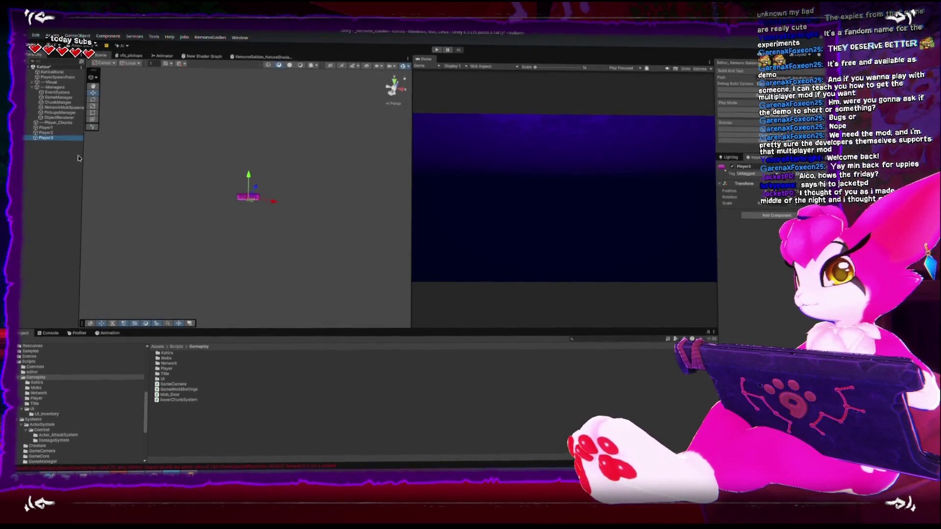
key(ctrl+d)
key(F2)
text(4)
key(Return)
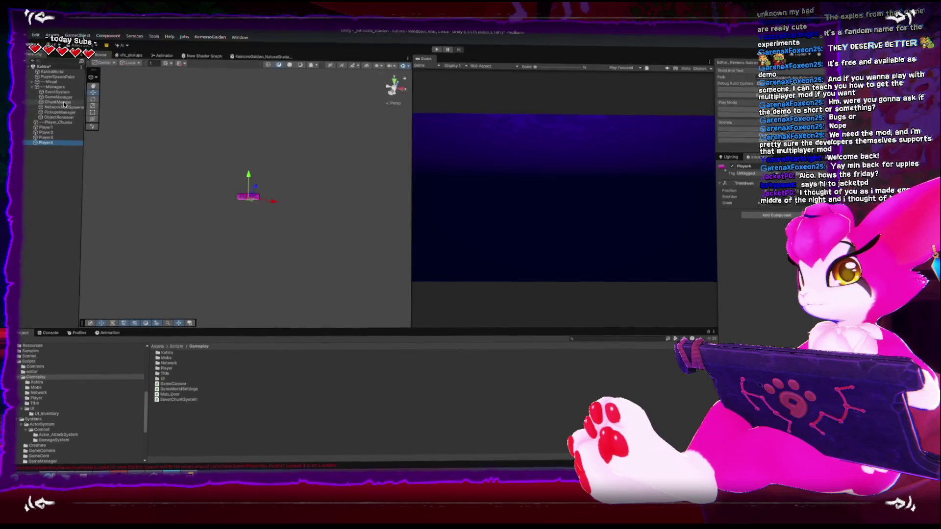
click(59, 97)
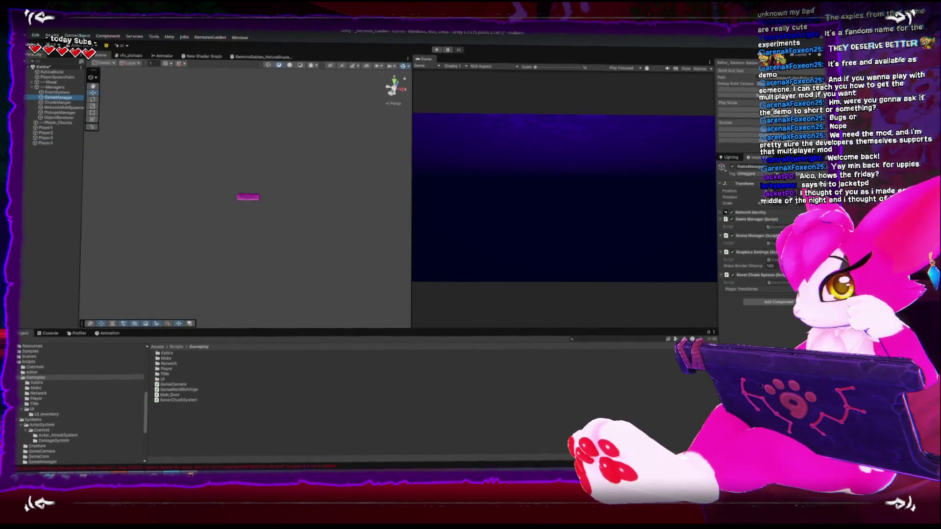
click(726, 290)
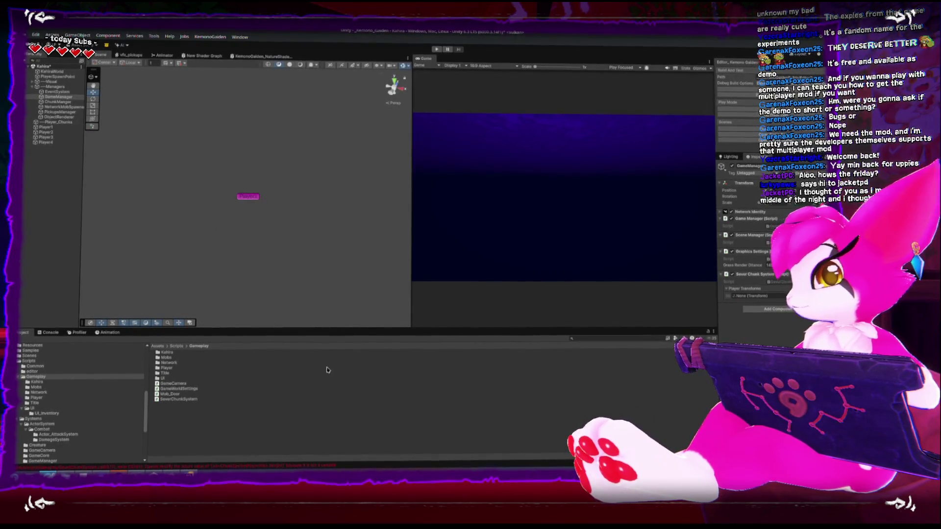
- Fix the faulty comparisons on lines 52 and 63 by adding a second '=', then return to Unity
click(48, 332)
double_click(19, 348)
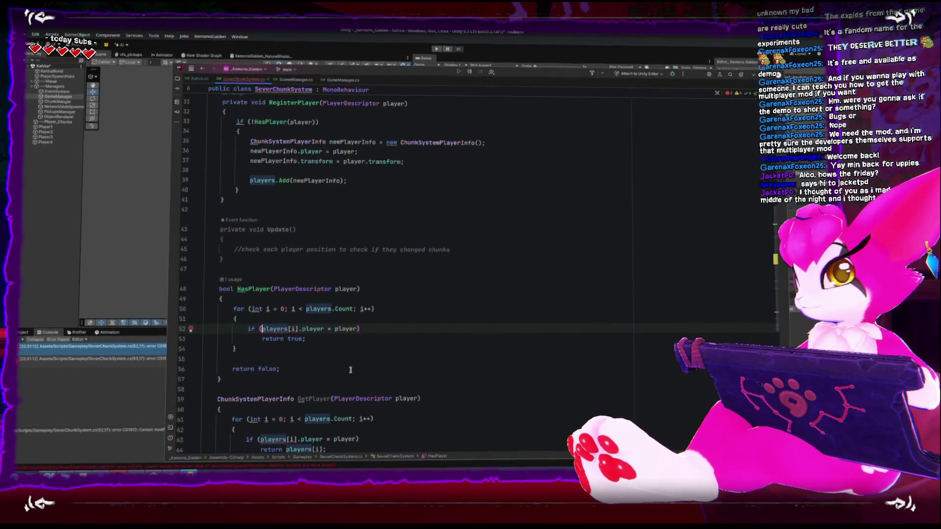
double_click(313, 330)
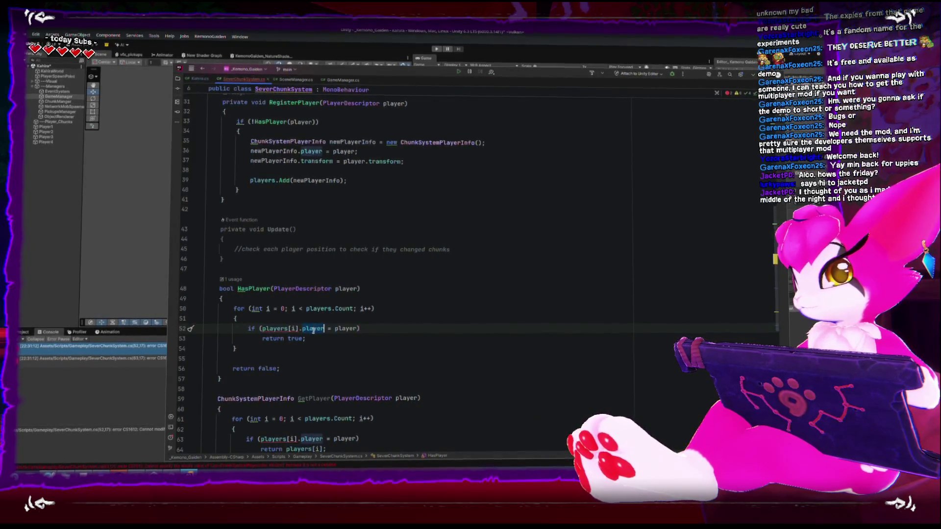
click(334, 329)
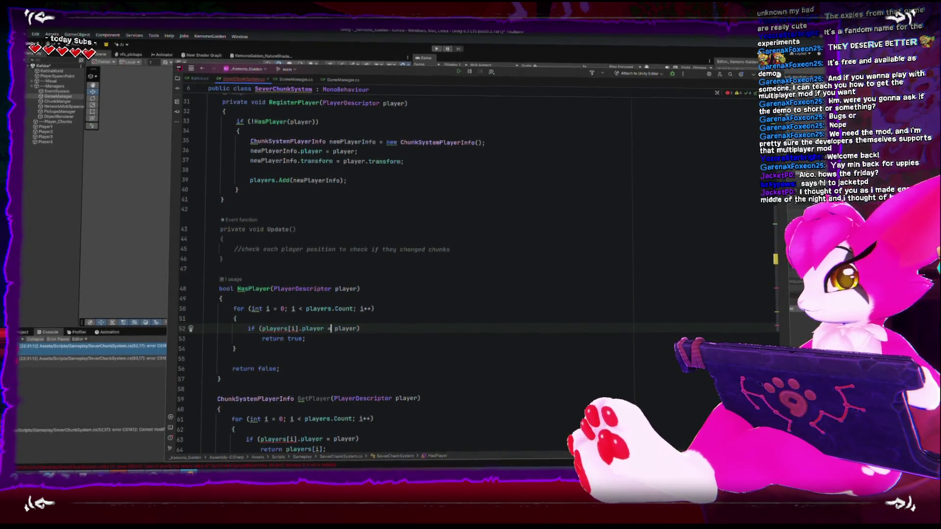
text(=)
scroll(338, 343, down, 3)
scroll(335, 368, down, 1)
click(327, 318)
text(=)
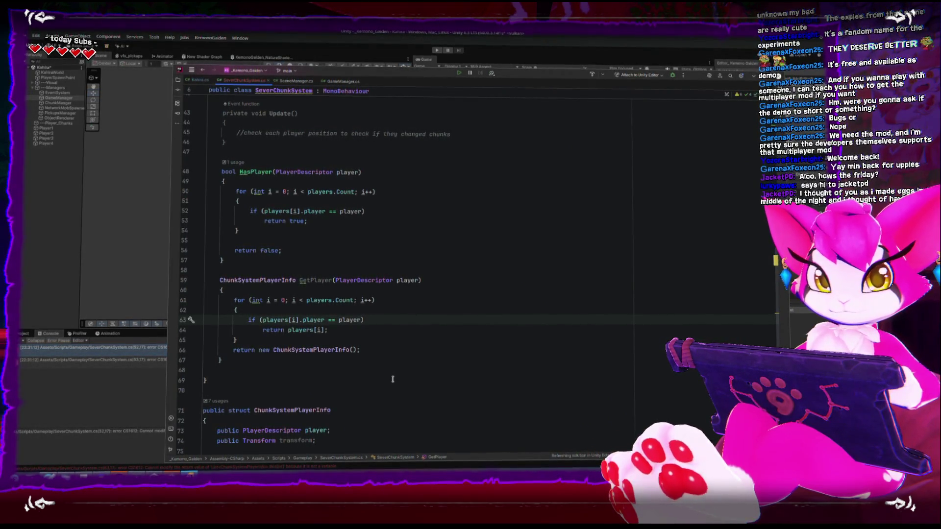
click(26, 279)
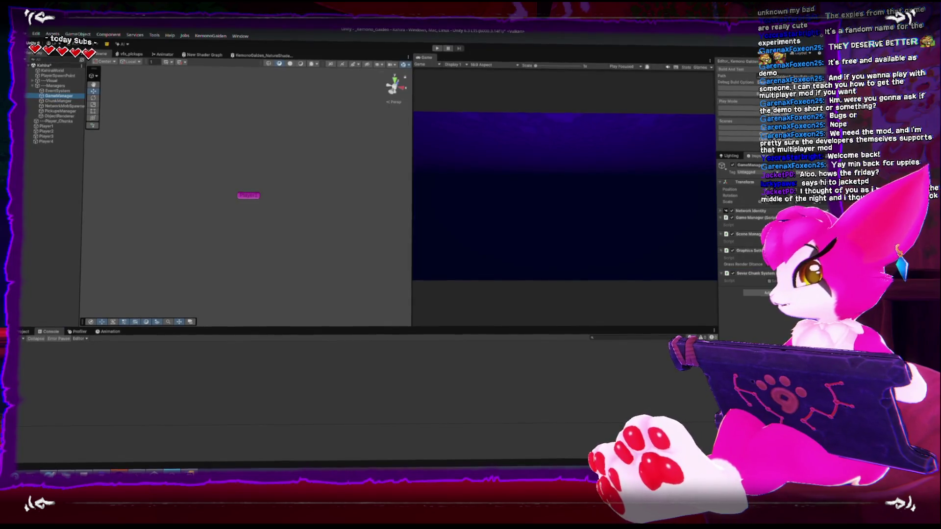
- Add the [System.Serializable] attribute above ChunkSystemPlayerInfo and switch back to Unity
key(alt+Tab)
scroll(289, 330, down, 1)
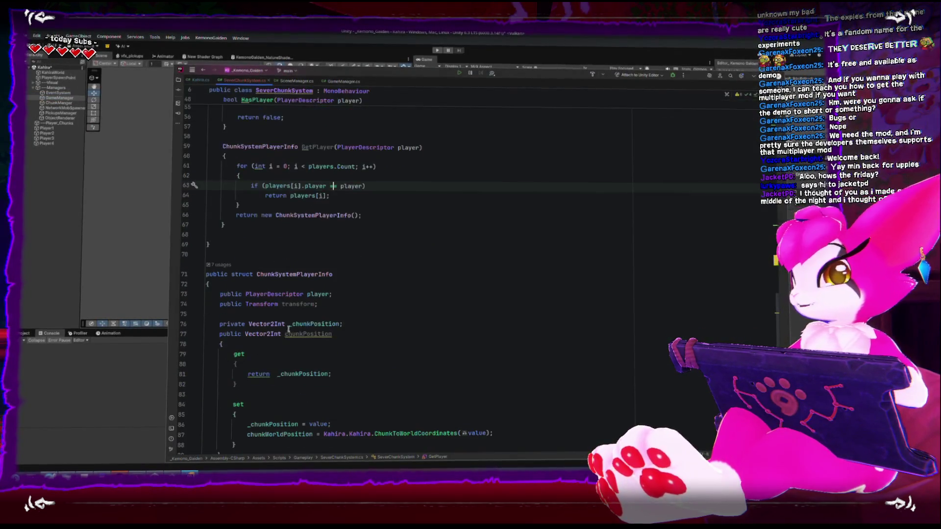
click(272, 257)
key(Return)
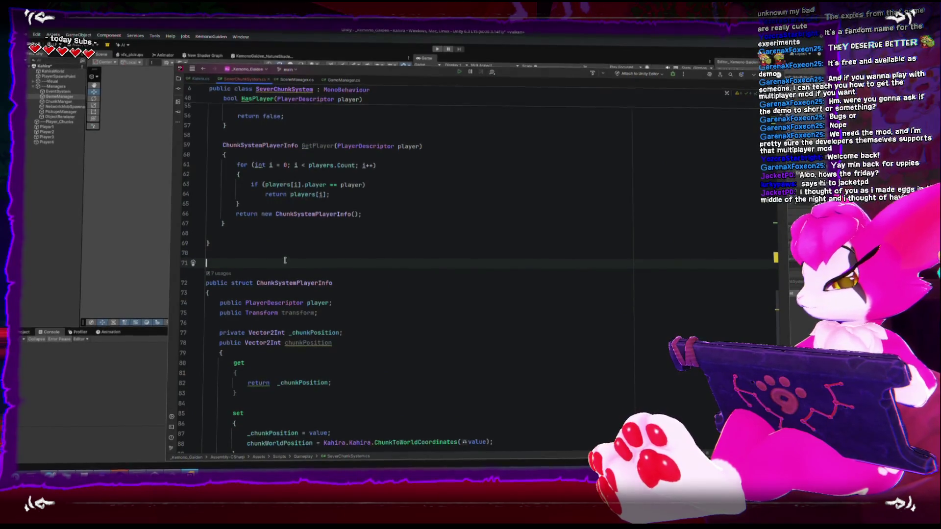
text([System.seri)
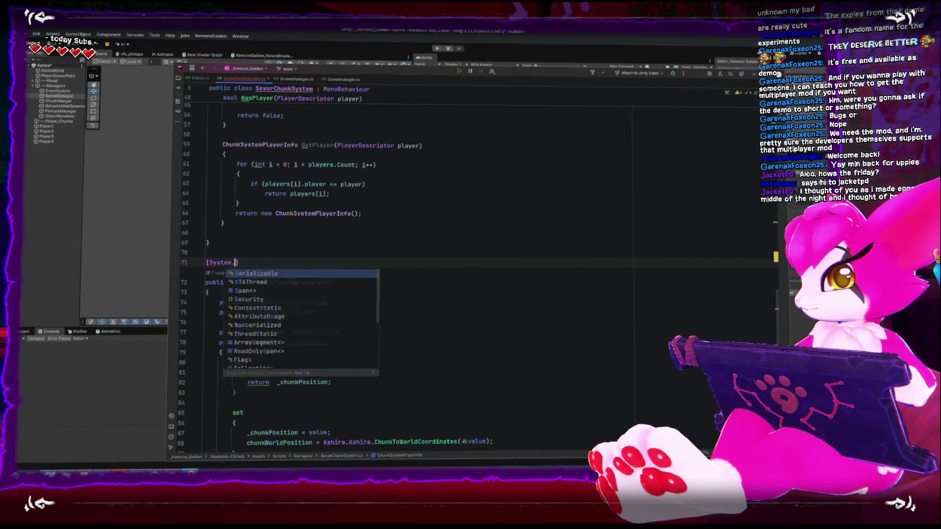
key(Return)
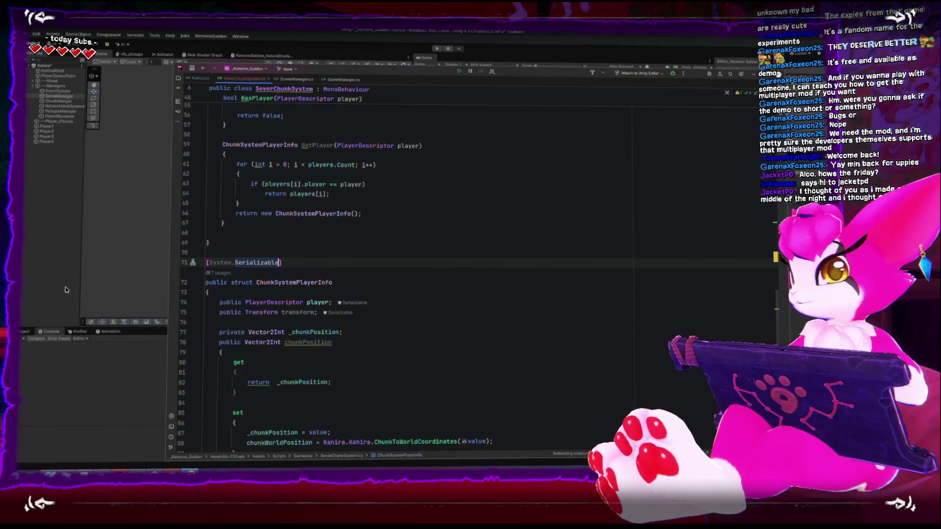
click(93, 254)
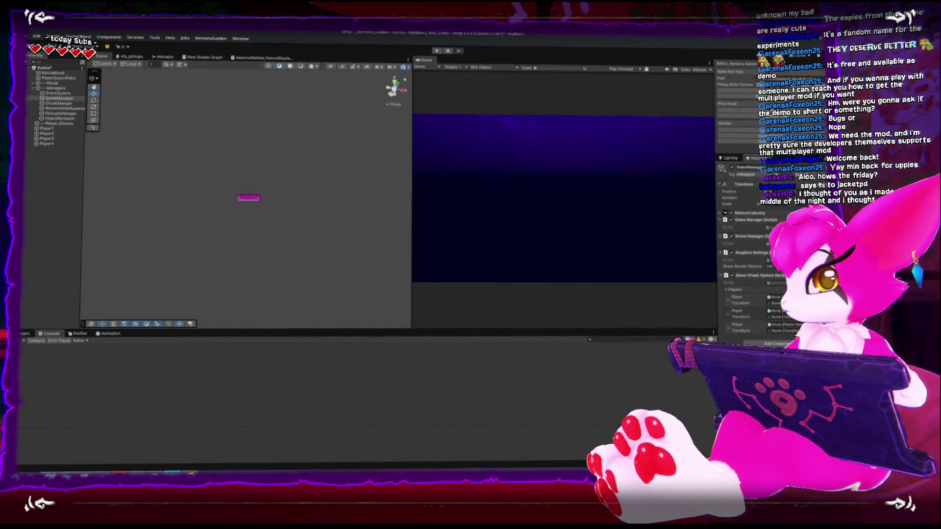
- Drag player objects, including Player3 and Player4, into GameManager's Players Transform slots, then return to Rider
mouse_move(248, 197)
mouse_down()
mouse_move(274, 193)
mouse_move(750, 306)
mouse_move(778, 301)
mouse_move(490, 245)
mouse_move(788, 329)
mouse_up()
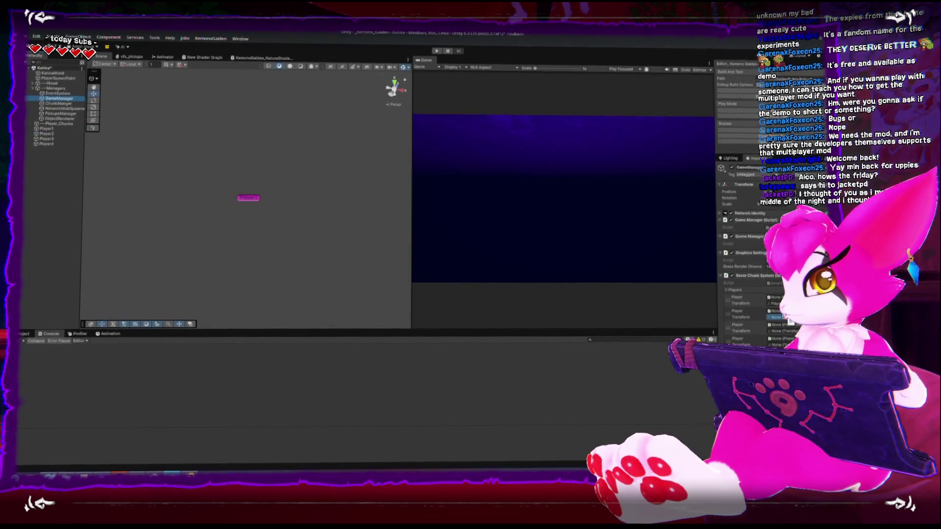
mouse_move(51, 140)
mouse_down()
mouse_move(399, 251)
mouse_move(781, 331)
mouse_up()
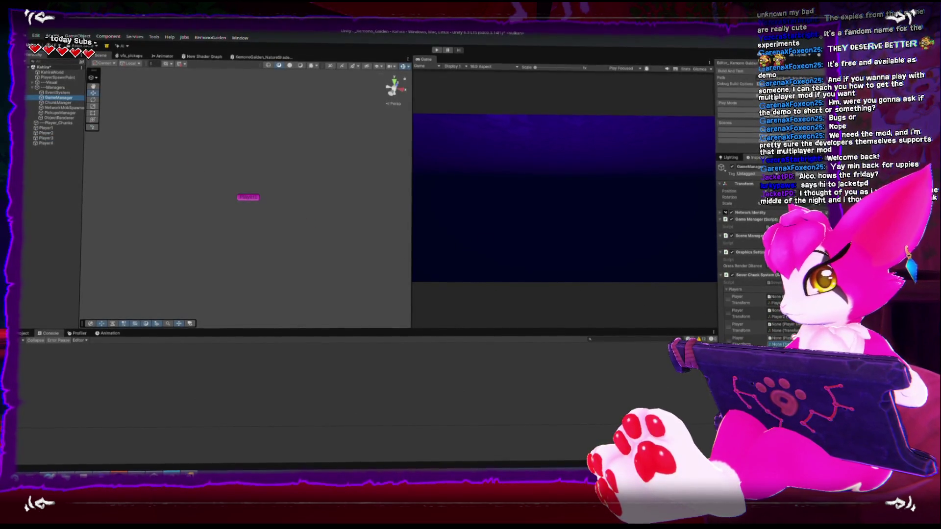
mouse_move(57, 144)
mouse_down()
mouse_move(380, 246)
mouse_move(781, 344)
mouse_up()
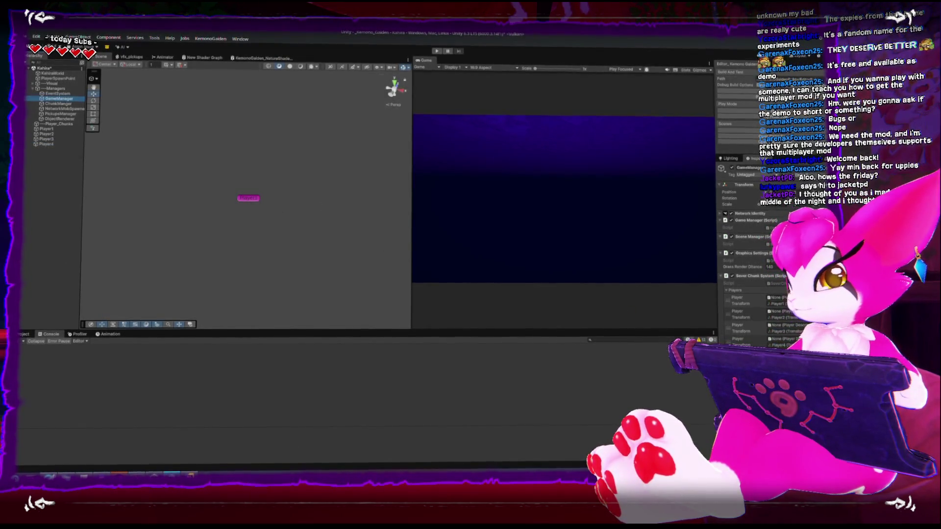
key(alt+Tab)
scroll(267, 373, down, 3)
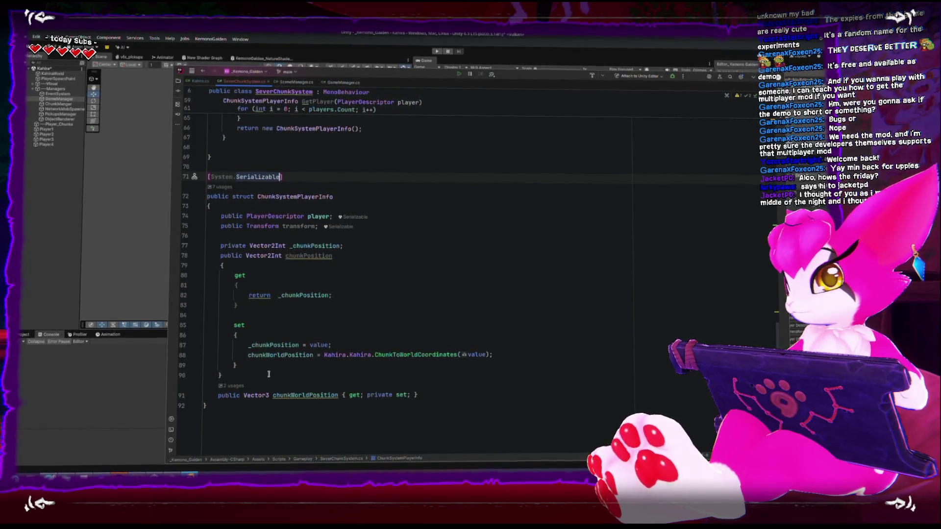
- Delete the '//check each player position' comment so SeverChunkSystem's Update() body is empty
scroll(269, 374, up, 6)
scroll(268, 374, down, 6)
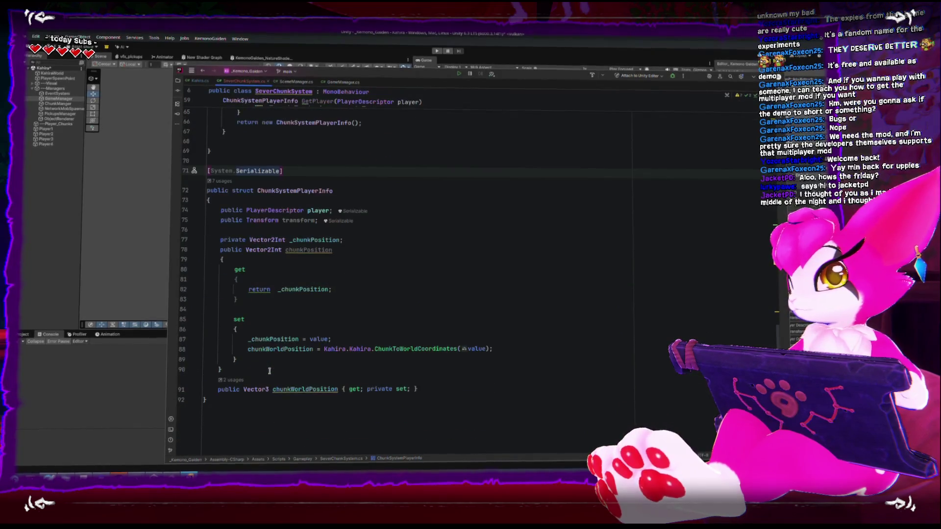
scroll(273, 374, up, 12)
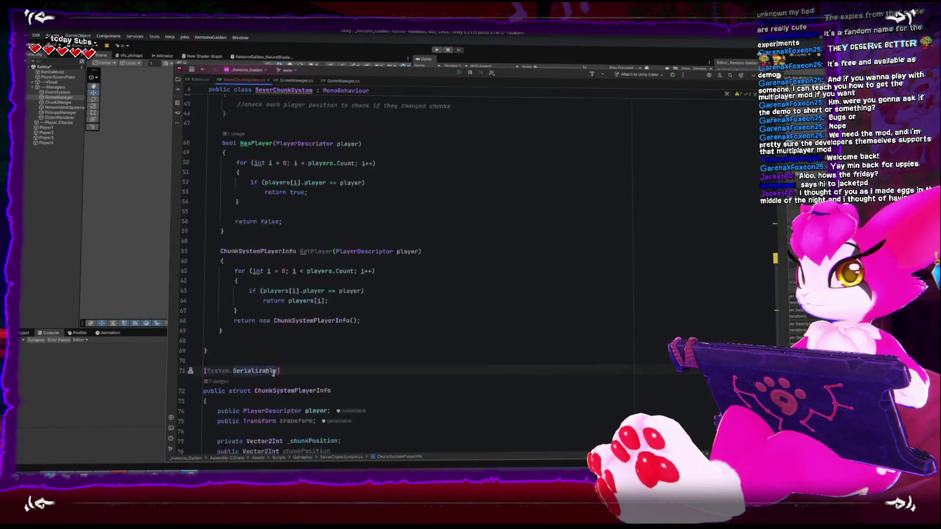
scroll(273, 374, down, 12)
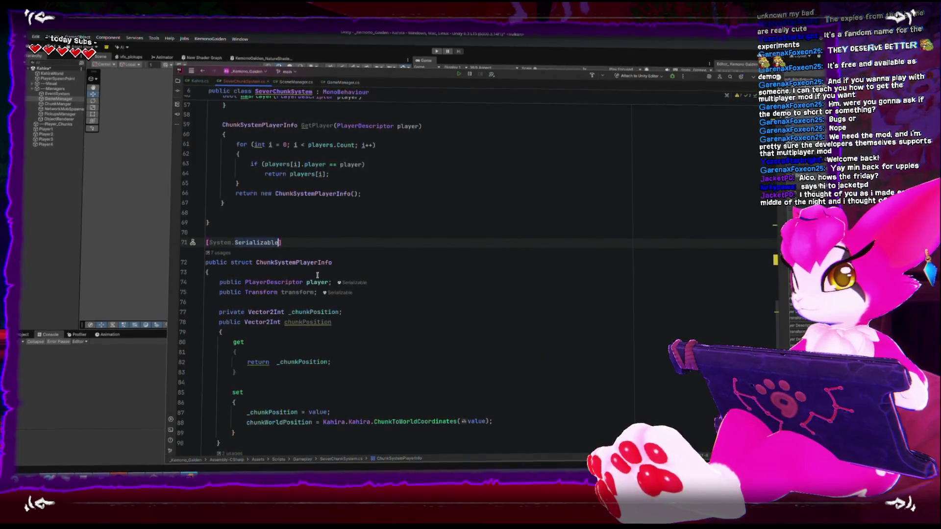
scroll(291, 250, up, 7)
drag(235, 213, 447, 213)
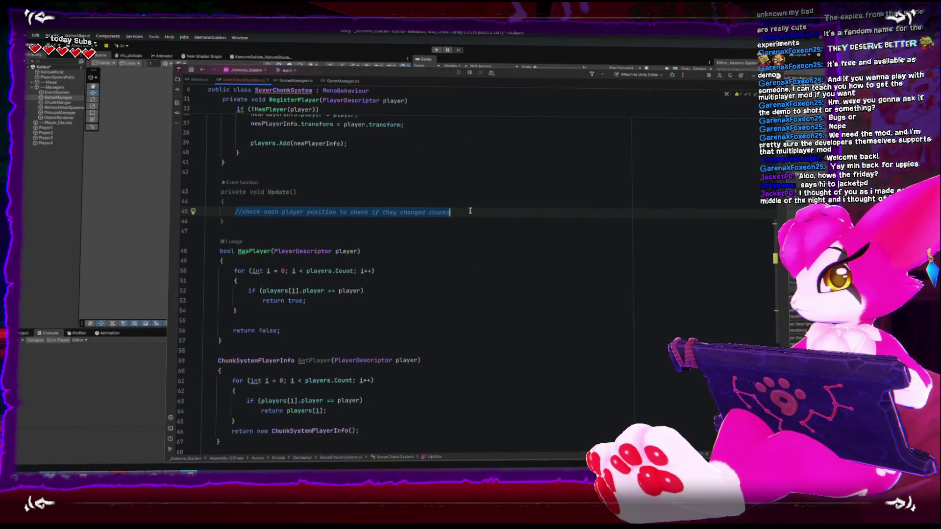
key(BackSpace)
scroll(447, 232, up, 8)
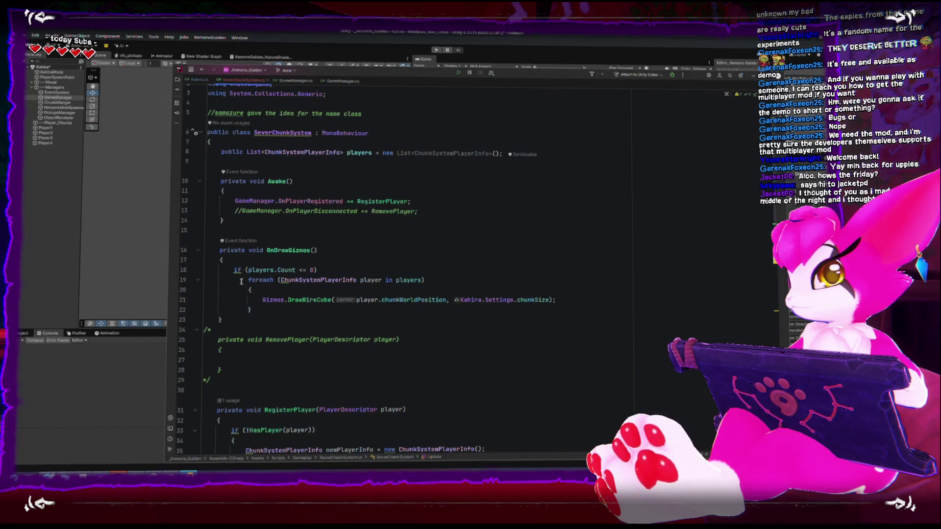
scroll(250, 284, down, 6)
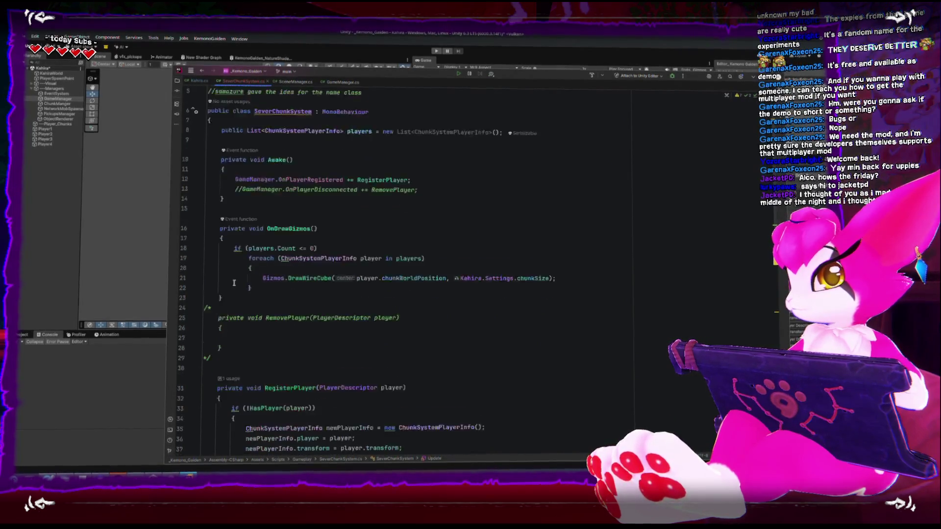
scroll(238, 283, down, 1)
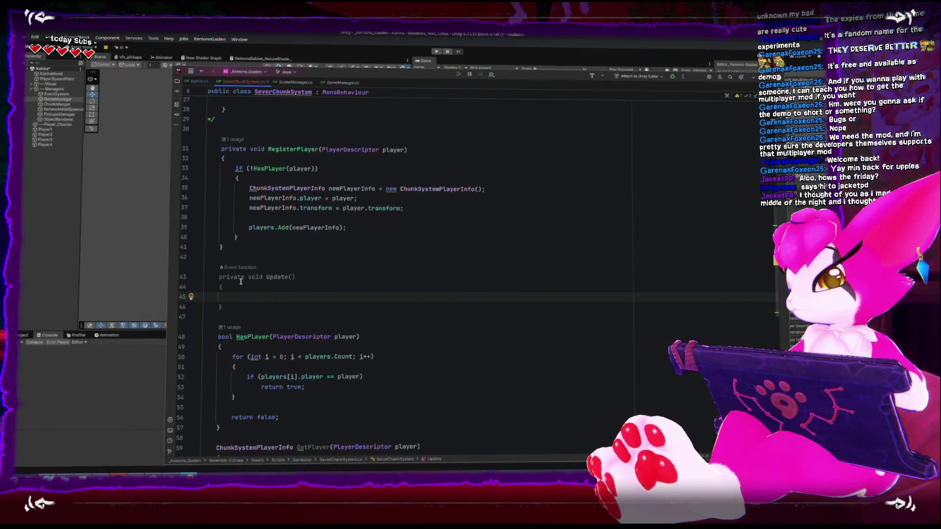
- Add a for loop in Update() running i from 0 to players.Count
text(foreach)
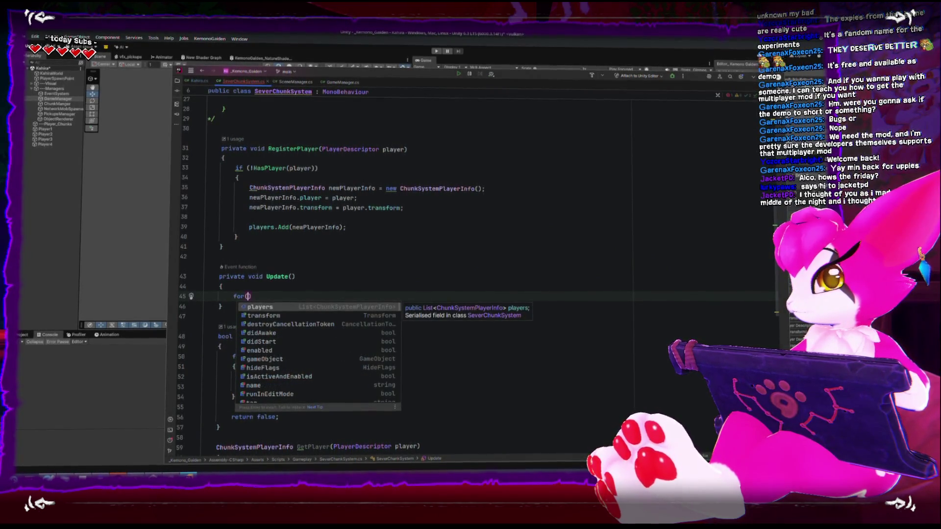
key(BackSpace)
text(h)
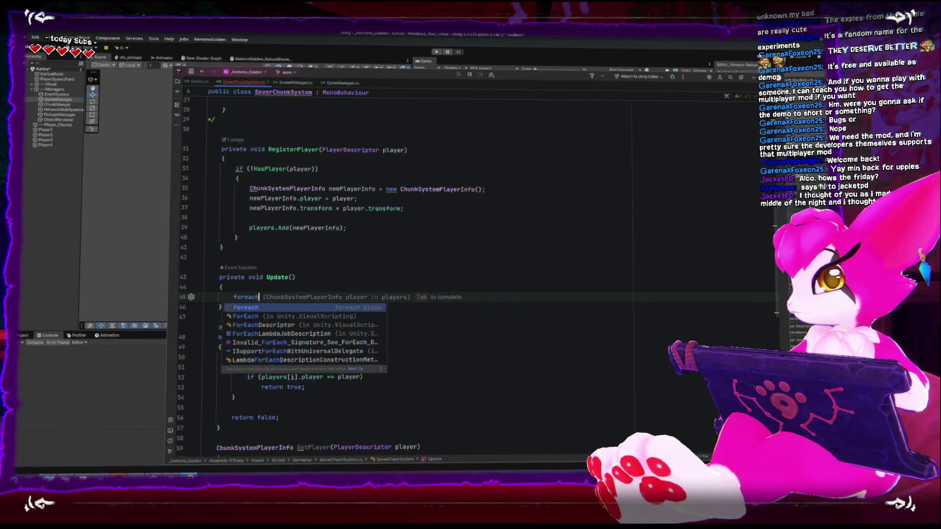
key(BackSpace)
key(BackSpace)
key(BackSpace)
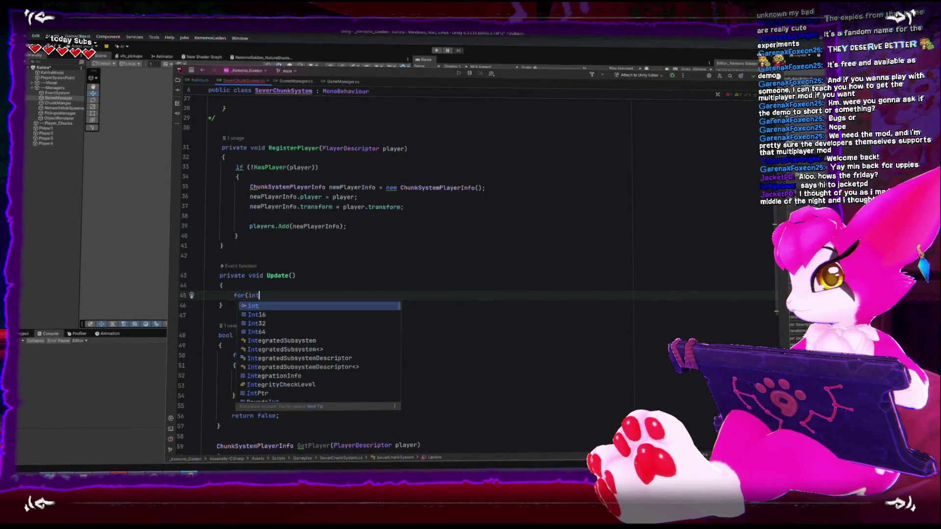
text( i = 0; i < players.Count; i++){)
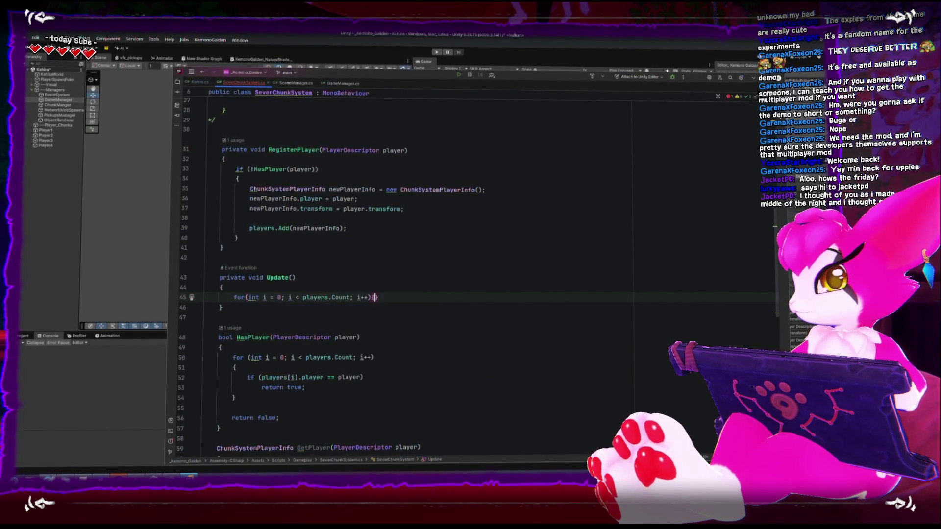
key(Return)
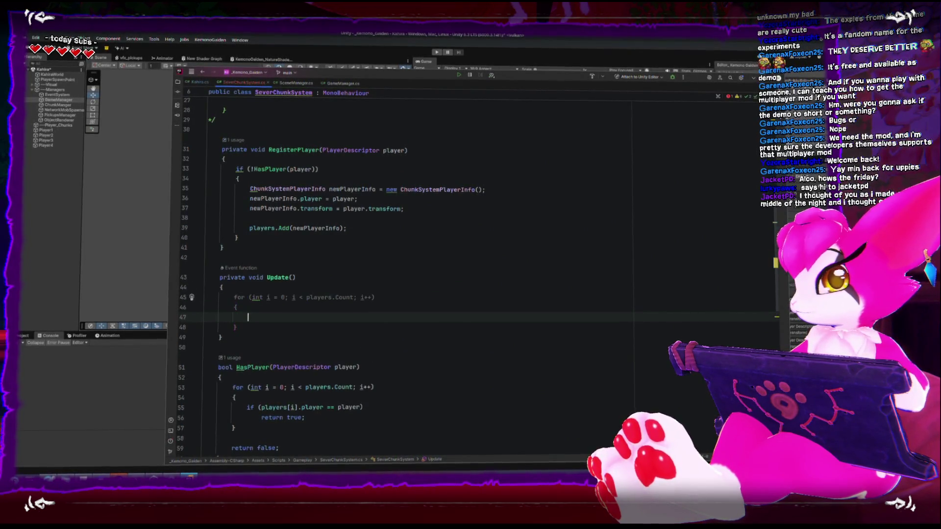
- Start the loop body with 'players[i].chunkPosition = player' using autocomplete
text(players[i].cu)
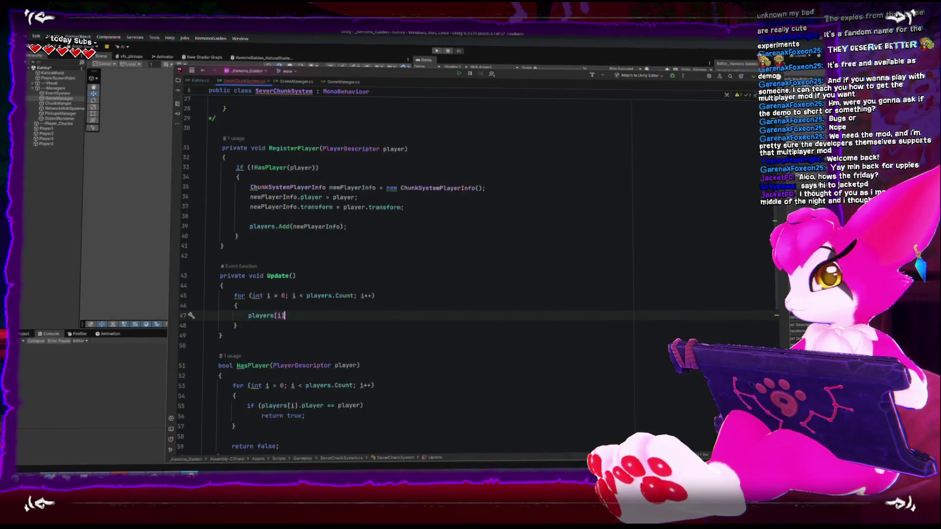
key(ctrl+space)
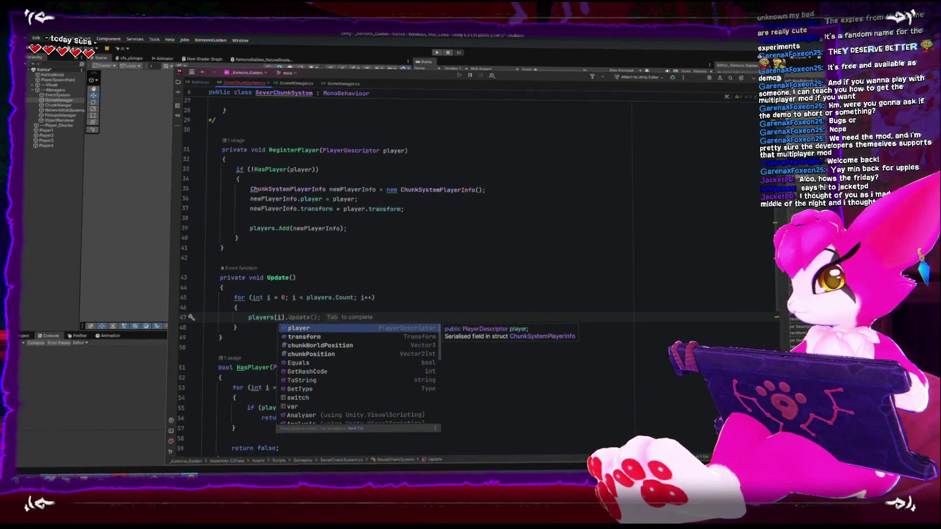
key(Down)
key(Down)
text(chunkPos)
key(Return)
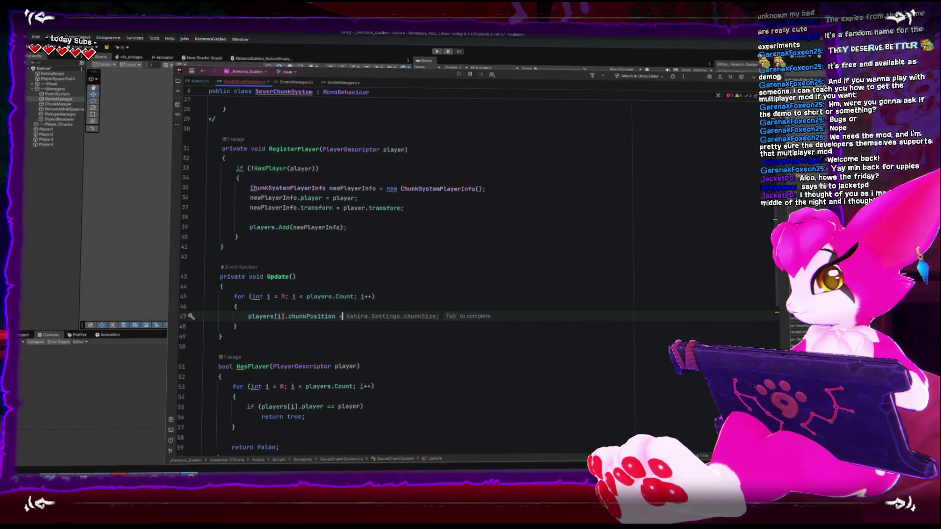
text(player)
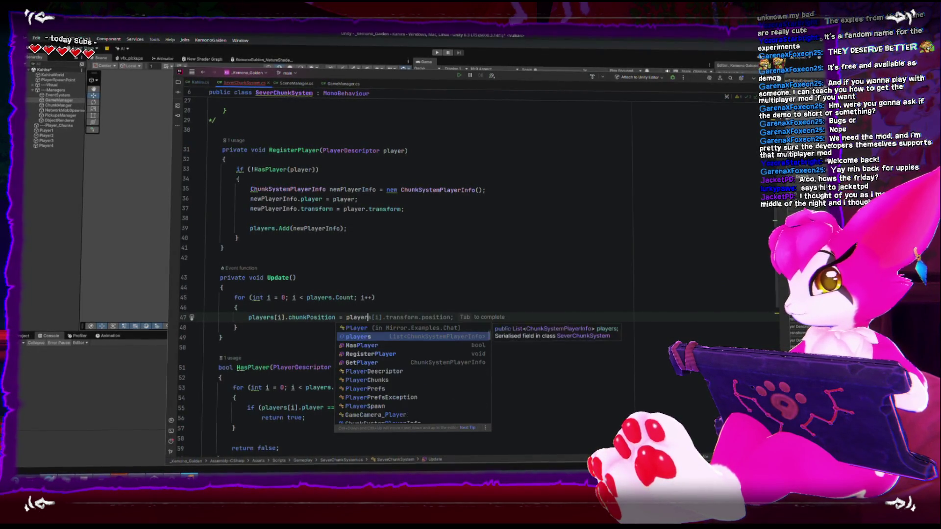